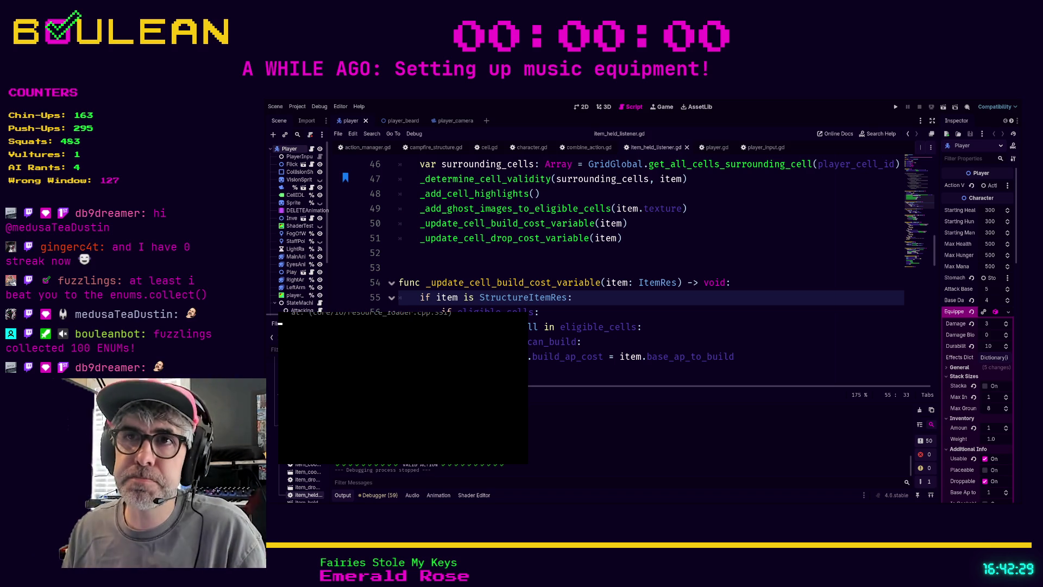
- Leave item_held_listener.gd and bring up player.gd at its INTERACT, INVESTIGATE, MOVE and WAIT cases
click(468, 266)
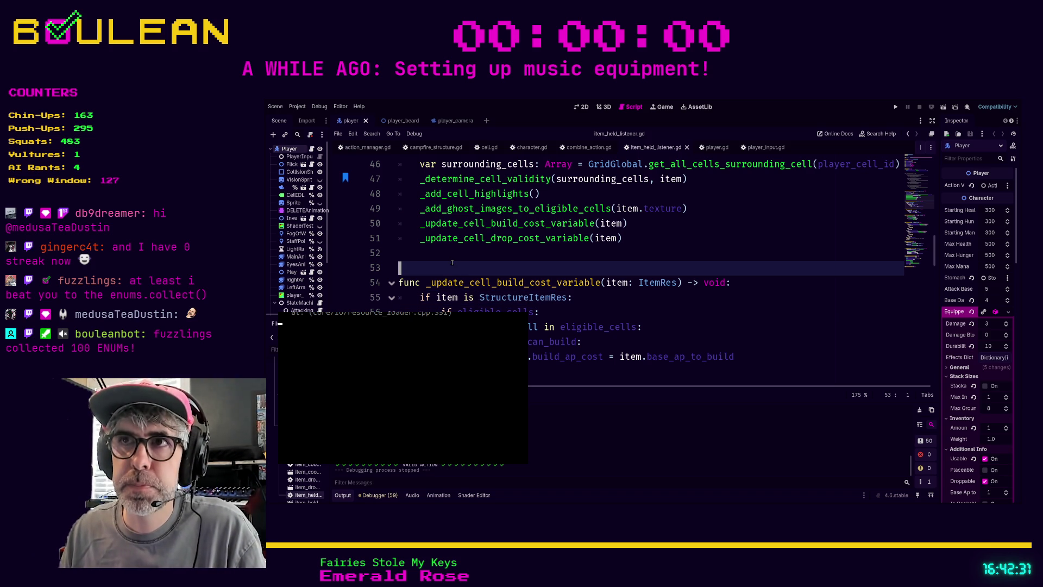
key(Up)
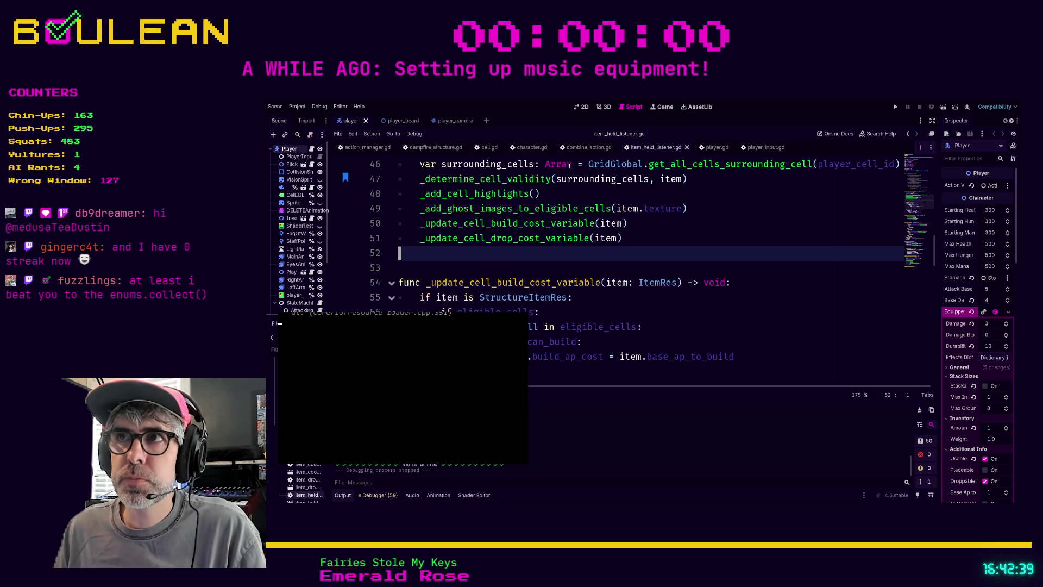
click(713, 148)
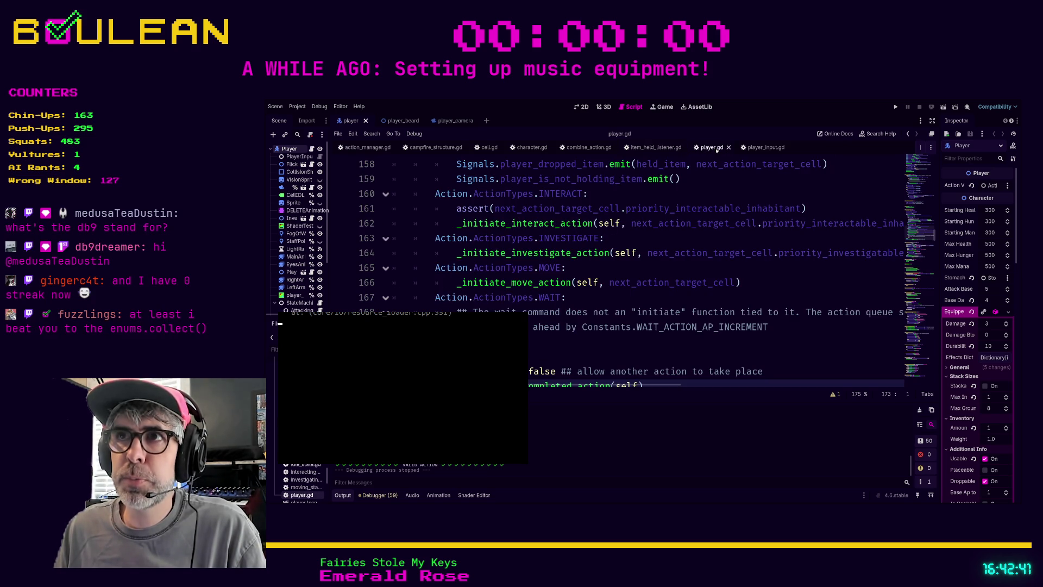
scroll(622, 229, down, 2)
scroll(624, 234, up, 1)
scroll(625, 239, down, 1)
scroll(629, 250, up, 3)
scroll(628, 249, up, 7)
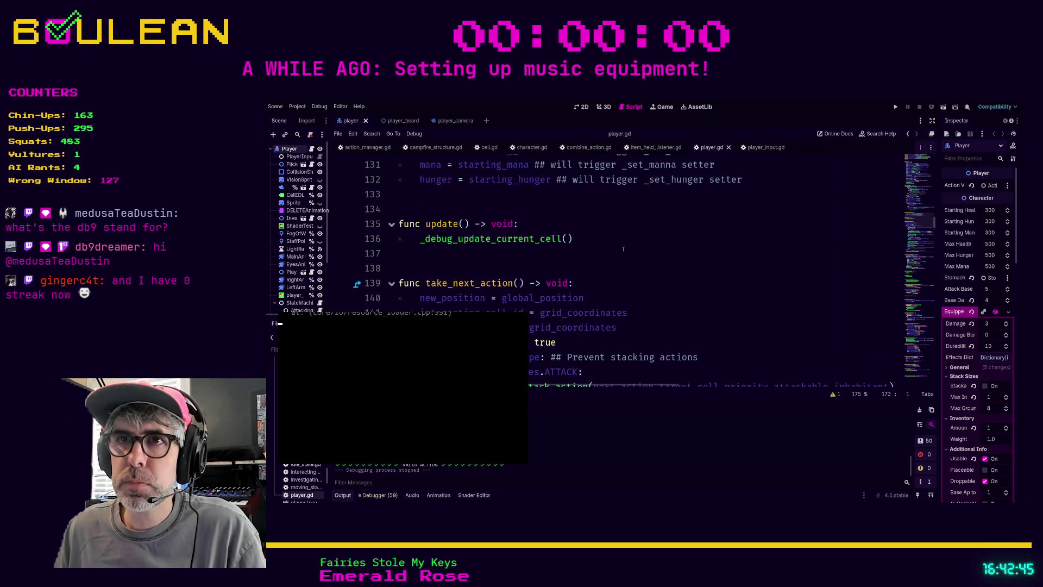
scroll(545, 235, down, 2)
scroll(545, 235, down, 1)
scroll(470, 220, down, 4)
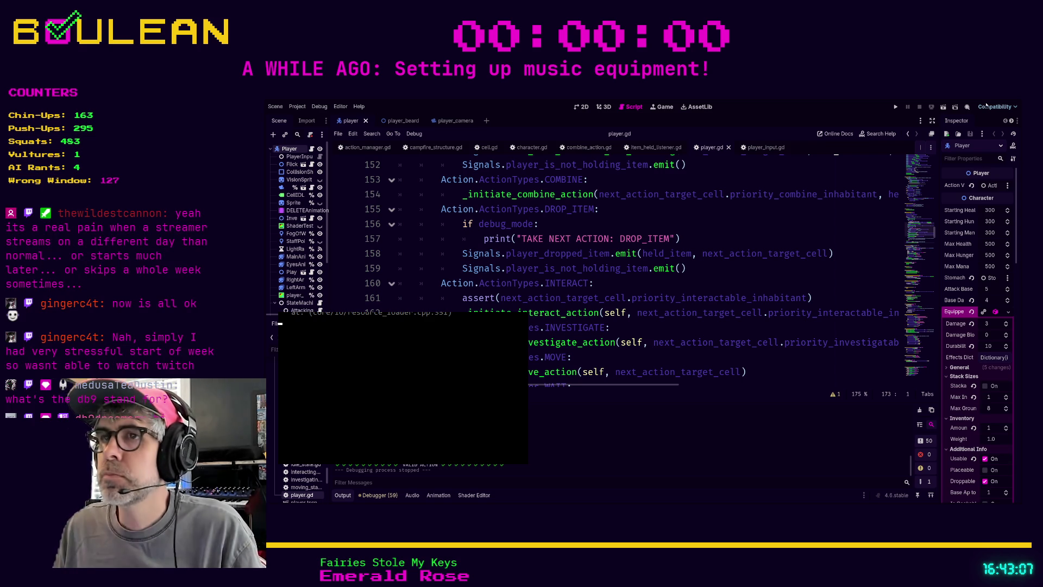
scroll(722, 294, up, 1)
click(728, 297)
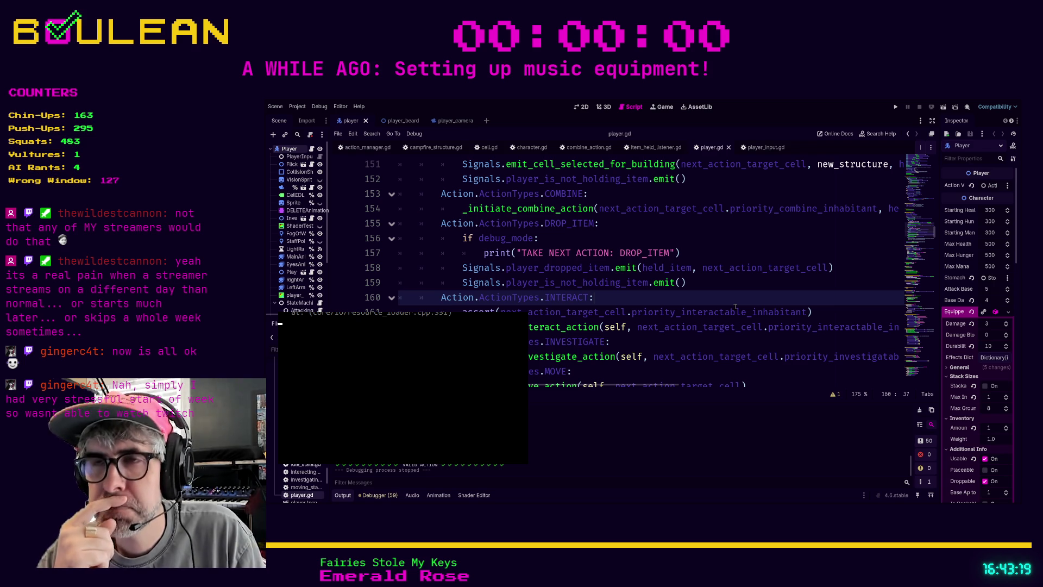
key(Down)
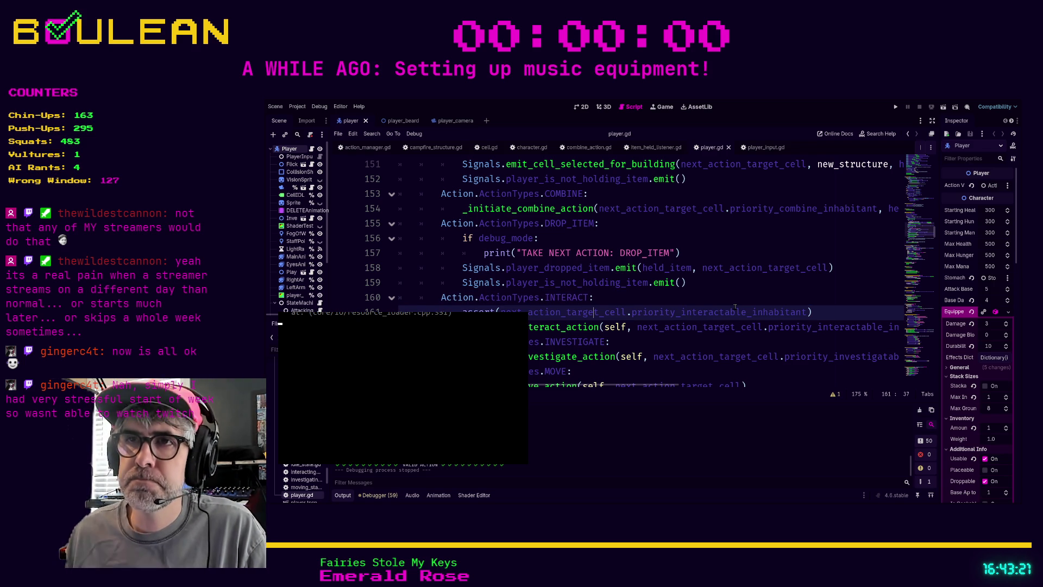
key(Up)
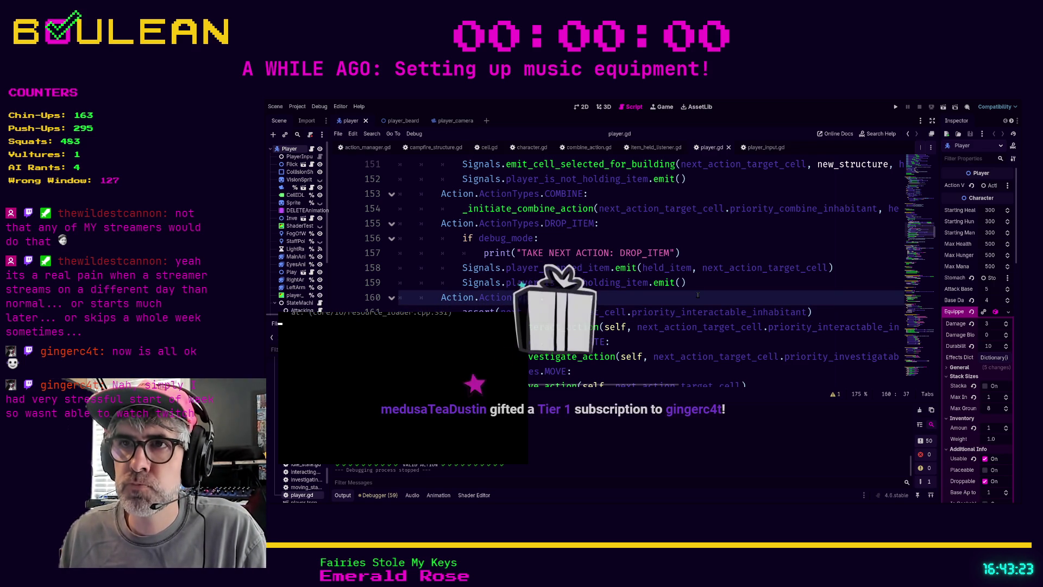
scroll(647, 261, up, 1)
click(592, 252)
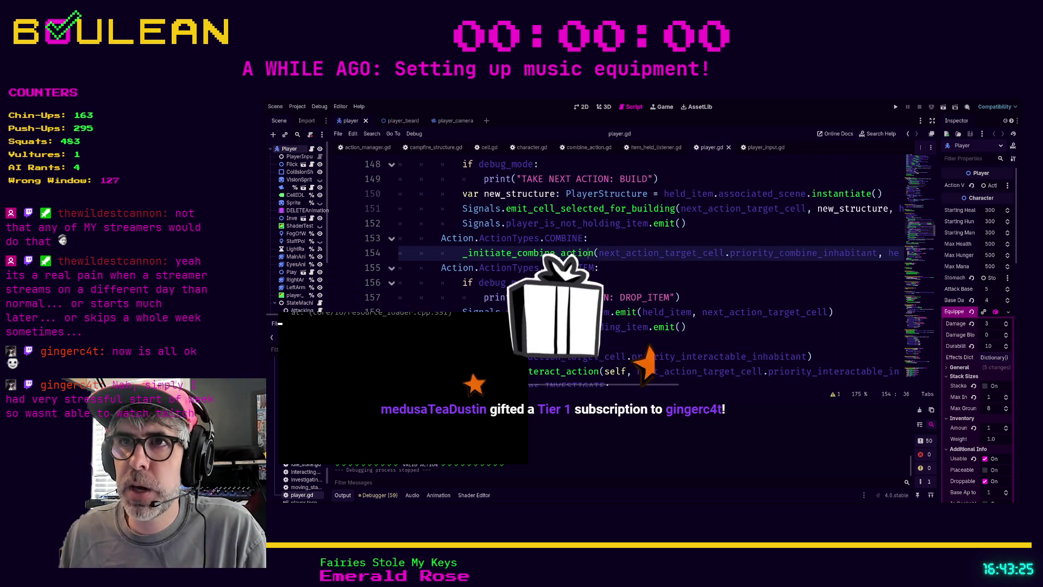
scroll(640, 296, up, 1)
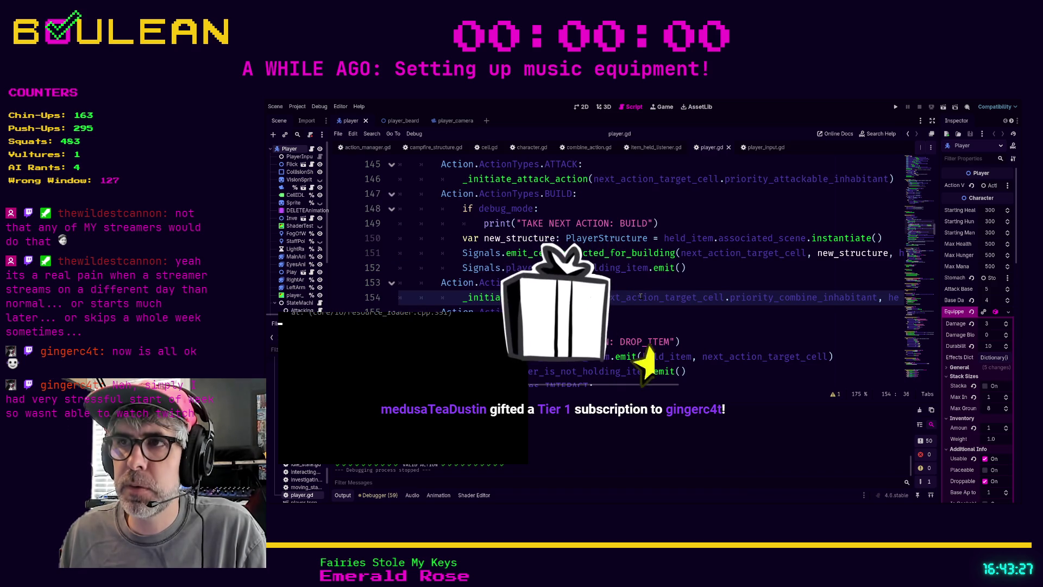
click(468, 312)
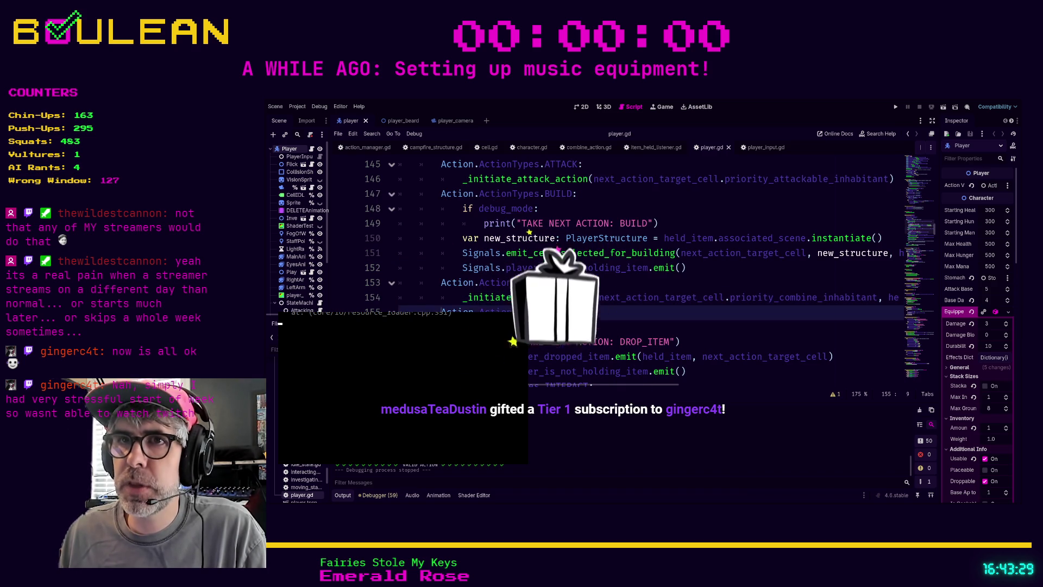
- Add a dated '## 203' comment under the COMBINE call about checking whether item count <= 0
key(Up)
key(End)
key(Return)
text(##)
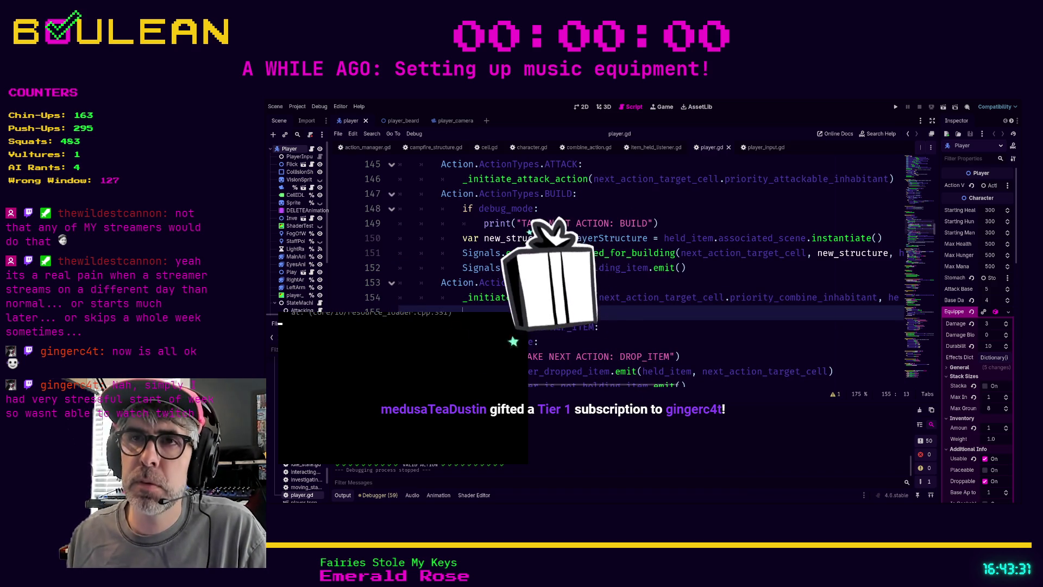
text( Need)
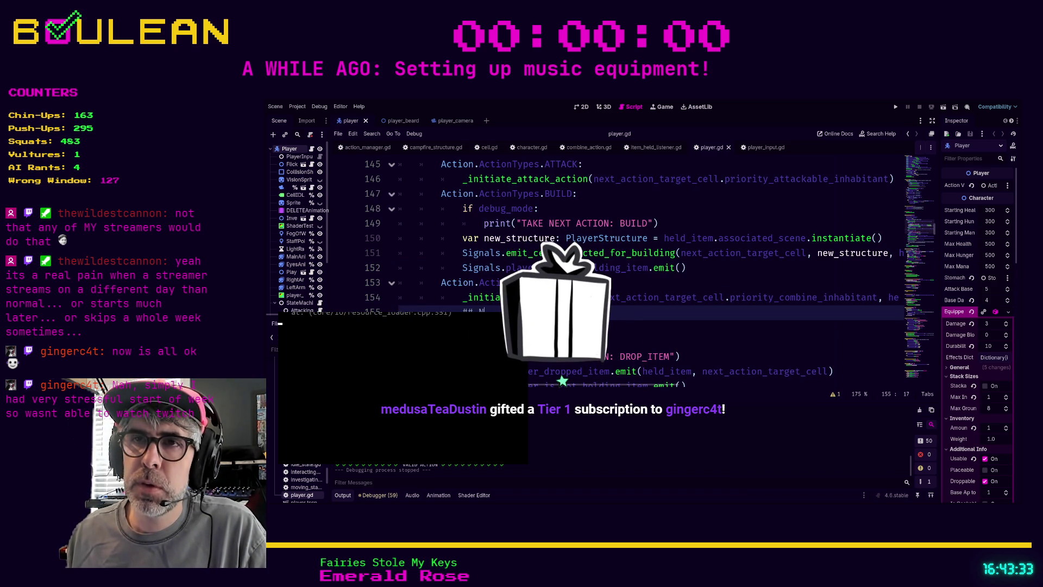
key(BackSpace)
key(BackSpace)
key(BackSpace)
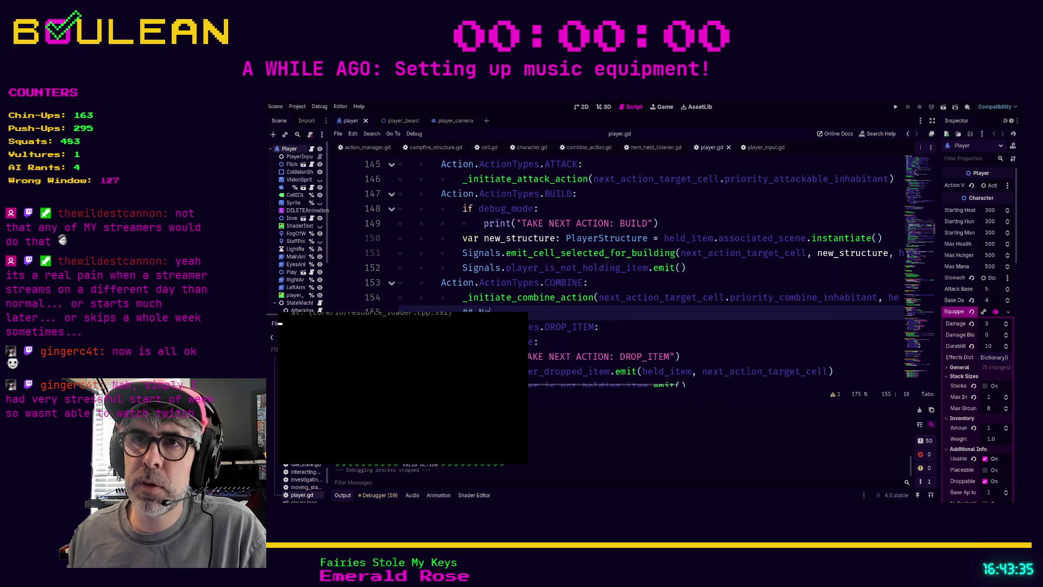
text(20)
text(3 )
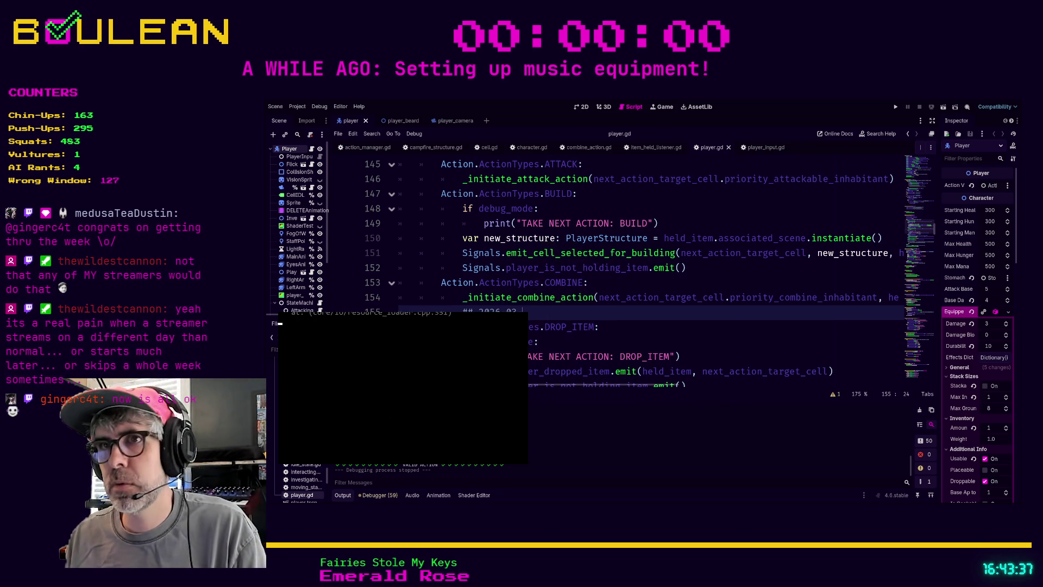
text(: We need t)
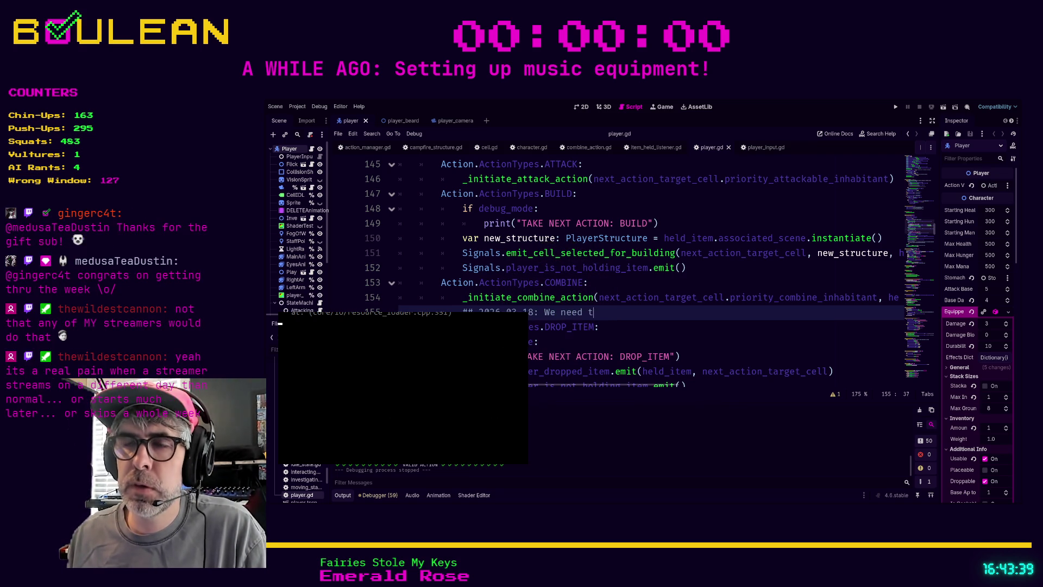
text(o check to see if)
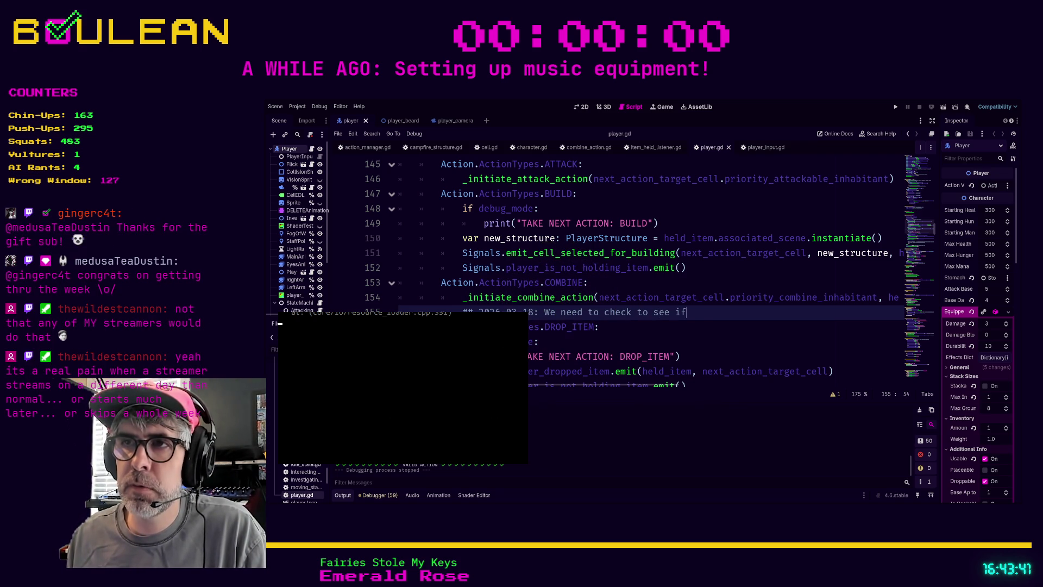
text( the item count )
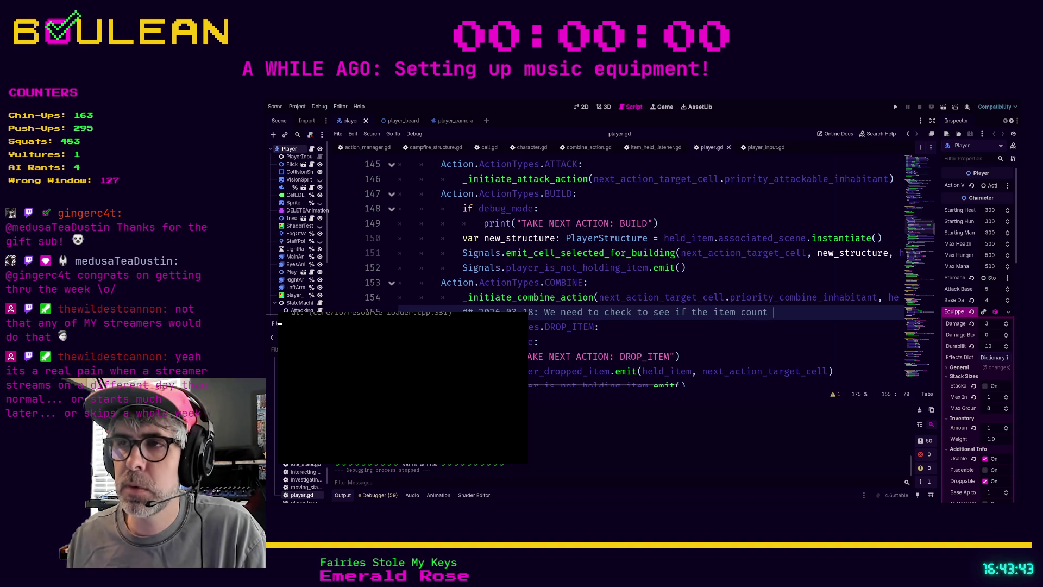
text(<)
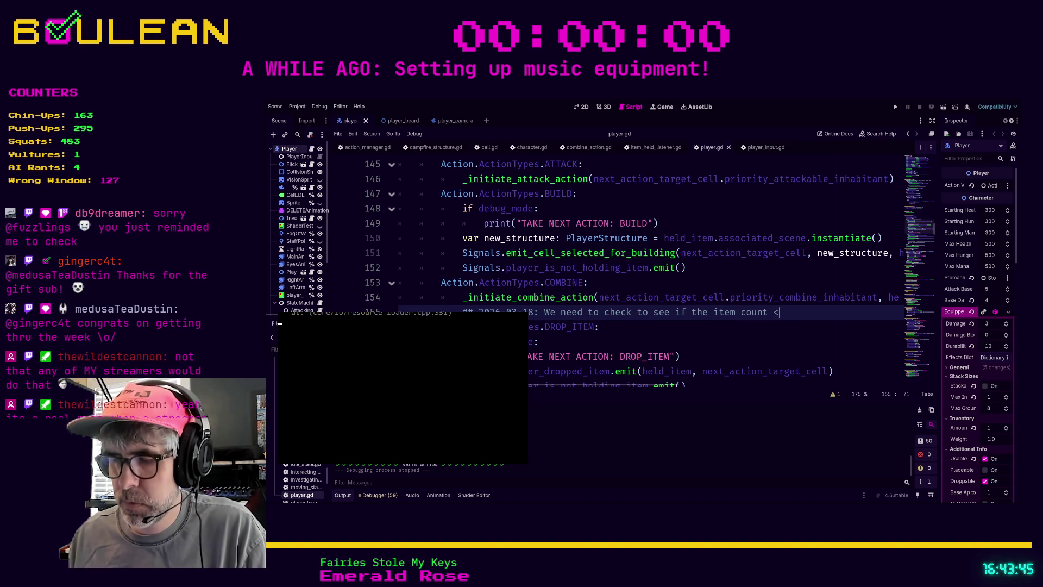
text(= 0, i)
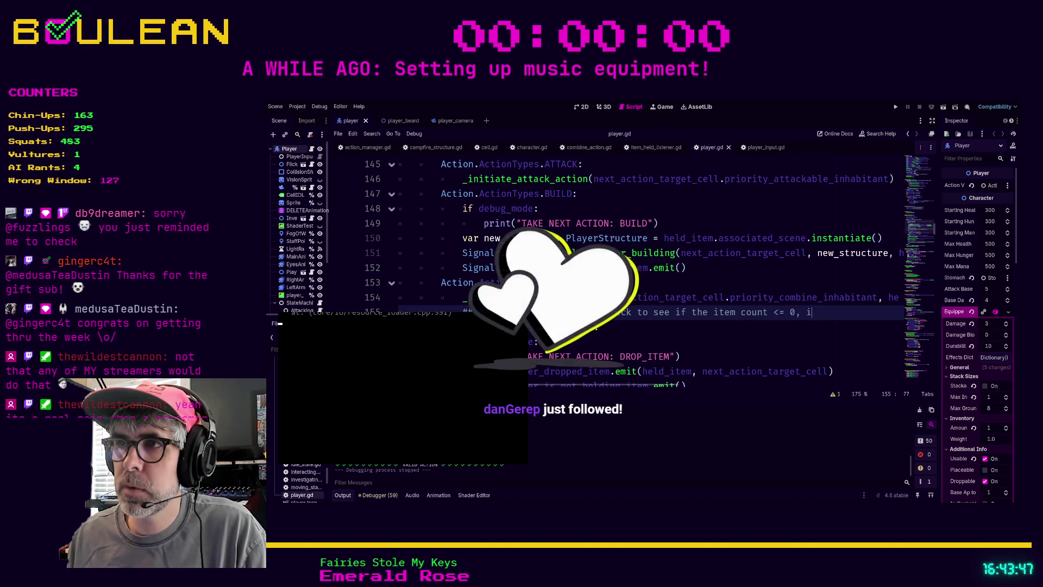
text(f so, change o)
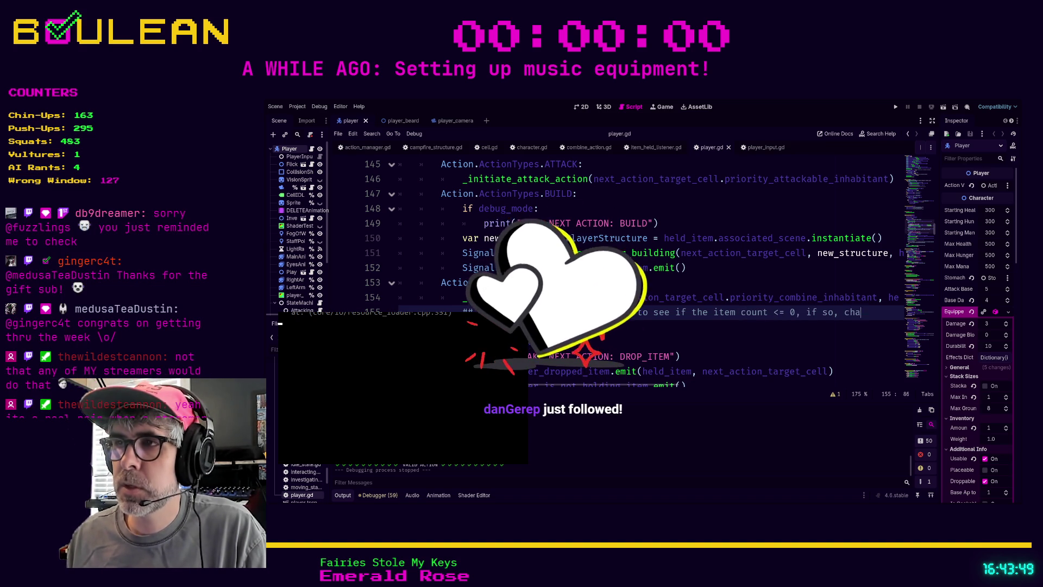
key(BackSpace)
key(BackSpace)
key(BackSpace)
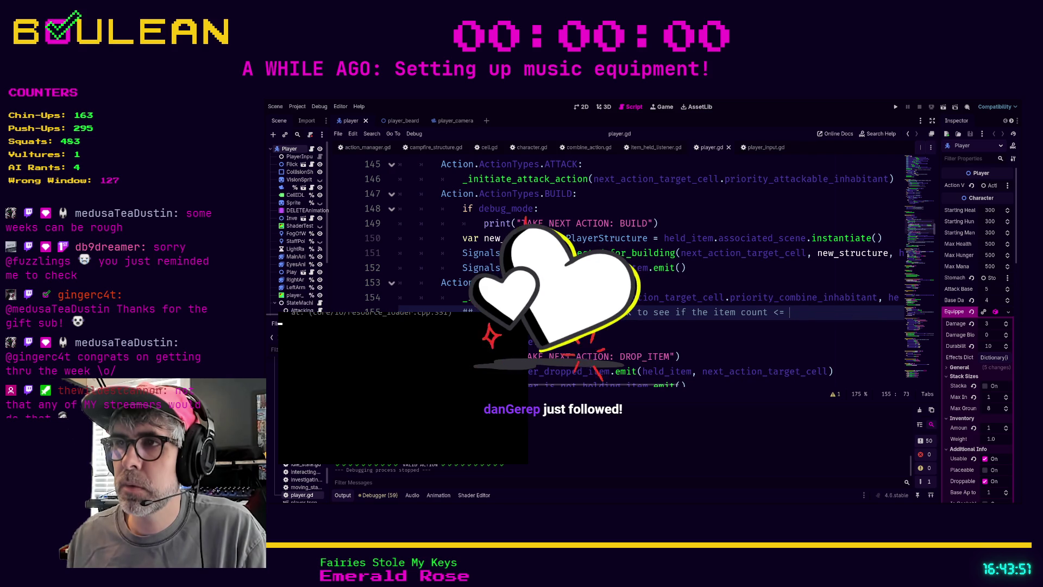
text(0)
- Add a follow-up comment line saying 'if so, change out of COMBINE_OR_DROP mode'
key(Return)
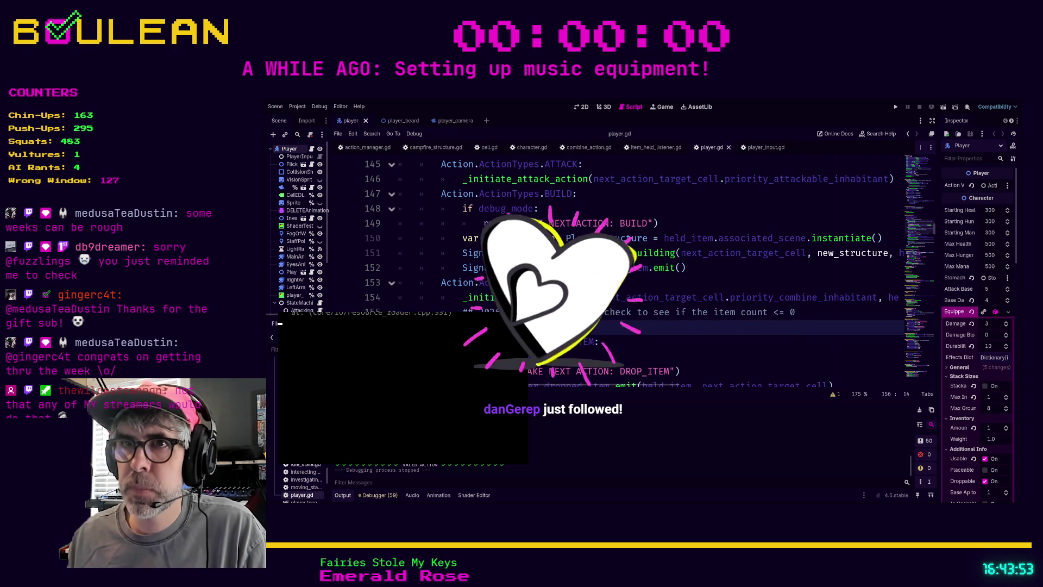
text(## if s)
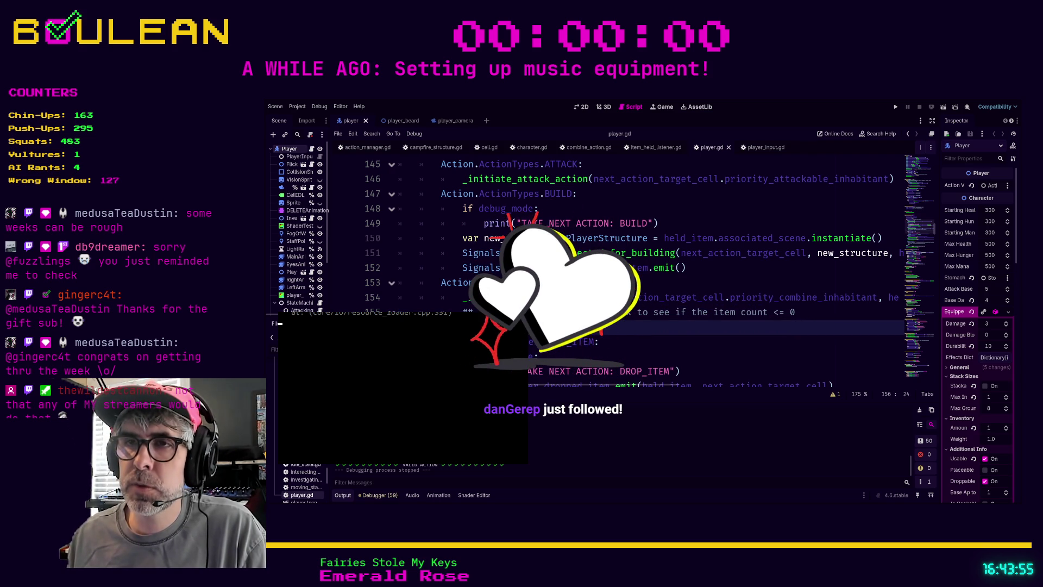
text(o, chout of comb)
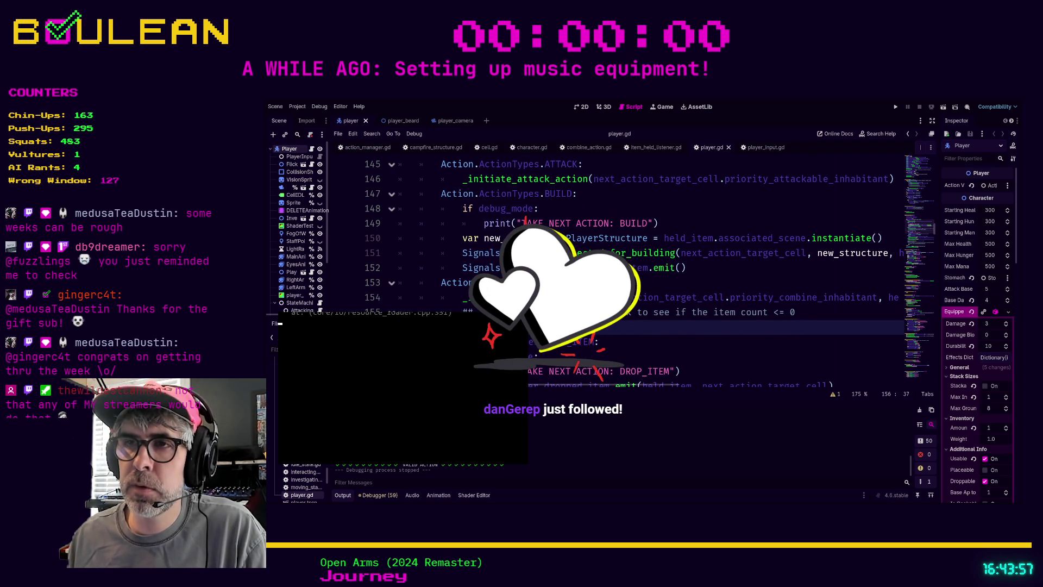
text(ine/drop mode)
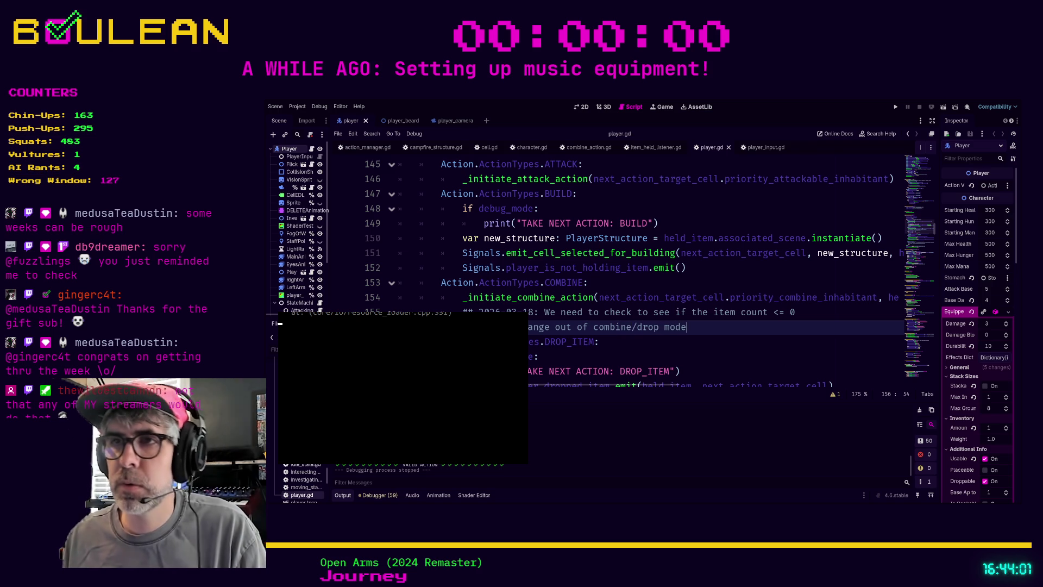
key(BackSpace)
key(BackSpace)
key(BackSpace)
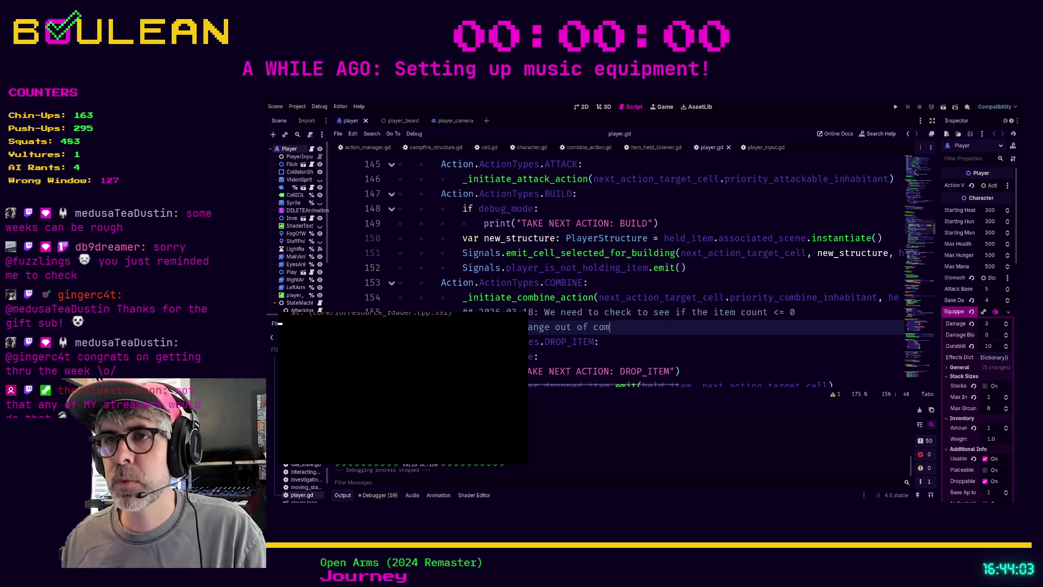
text(COMBINE_OR_DROP )
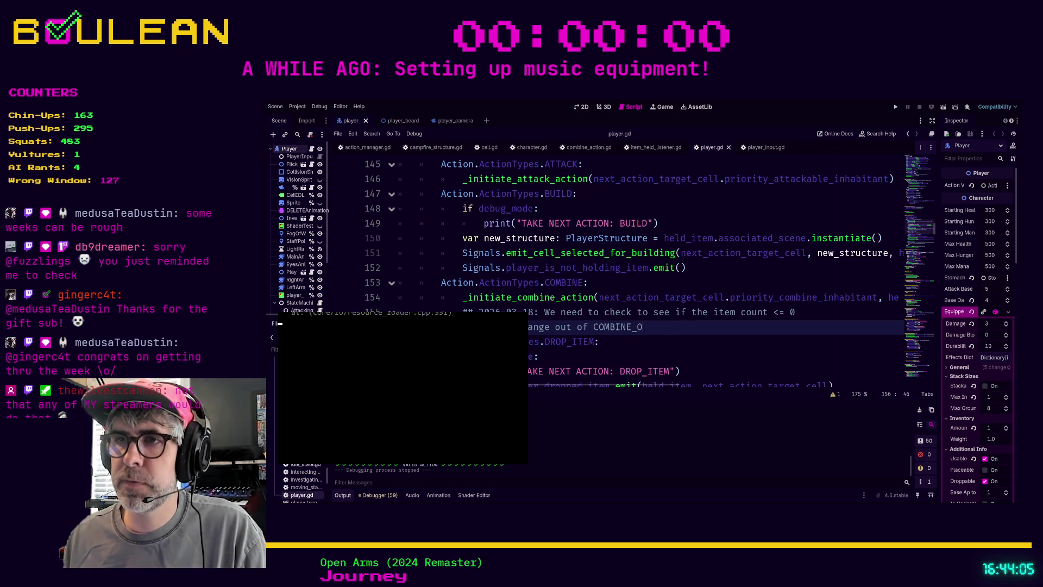
text(mode)
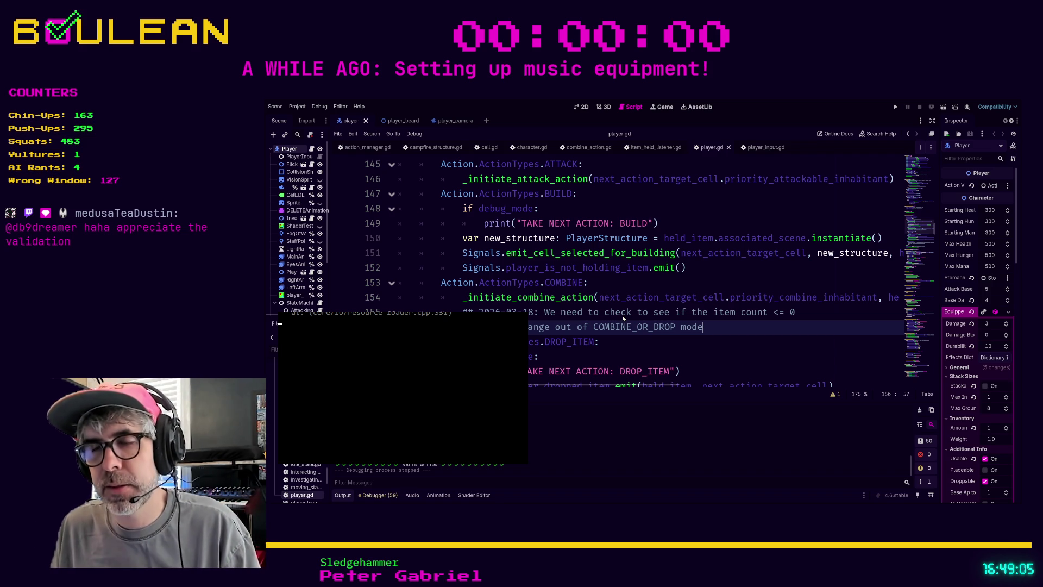
click(611, 357)
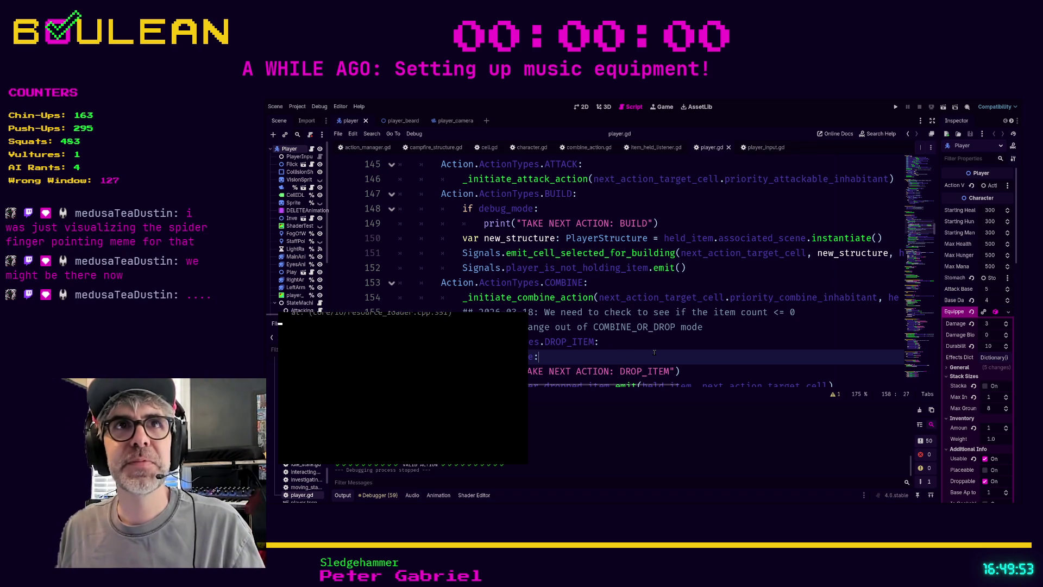
scroll(654, 352, down, 1)
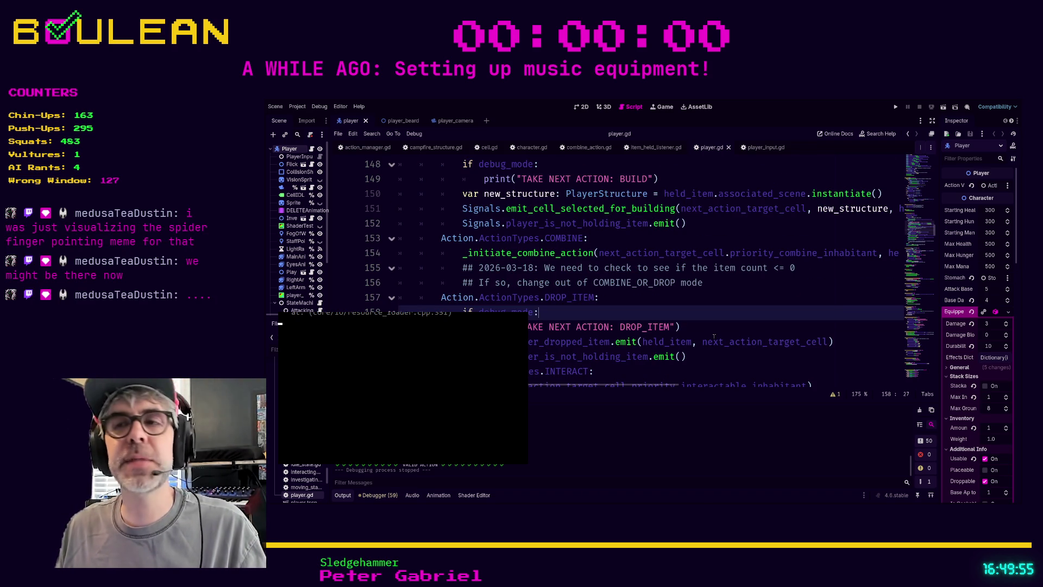
click(710, 340)
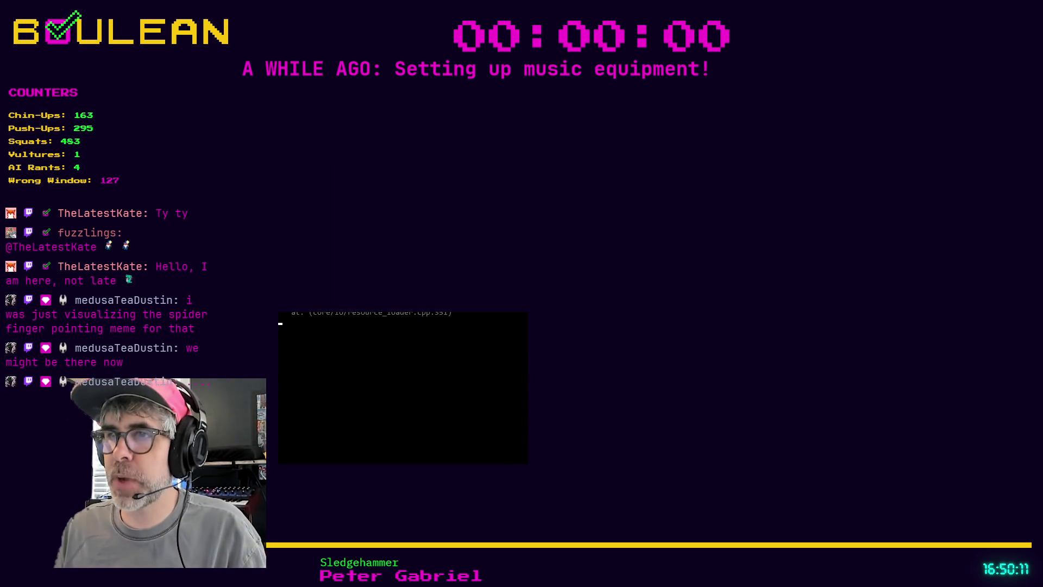
key(alt+Tab)
- Search for 'spider finger pointing meme', view the Spider-Man pointing image, then minimize Brave
key(ctrl+t)
text(spider finger pointing)
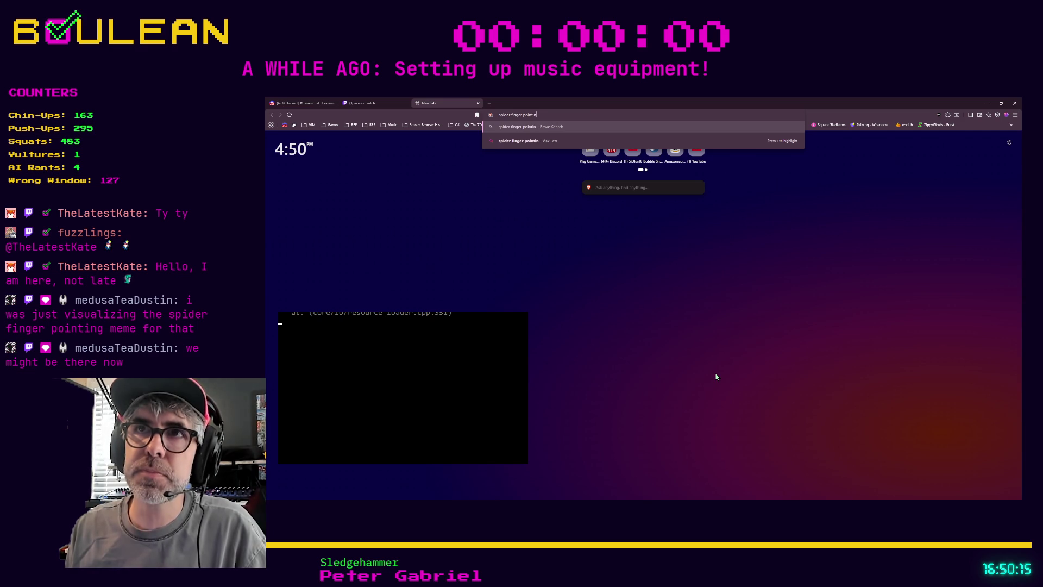
text( meme)
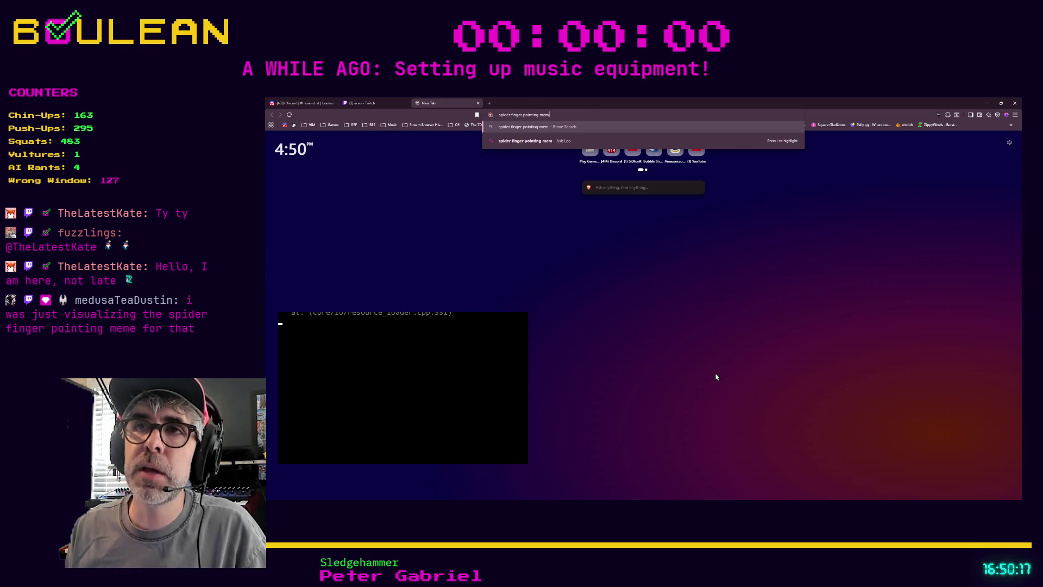
key(Return)
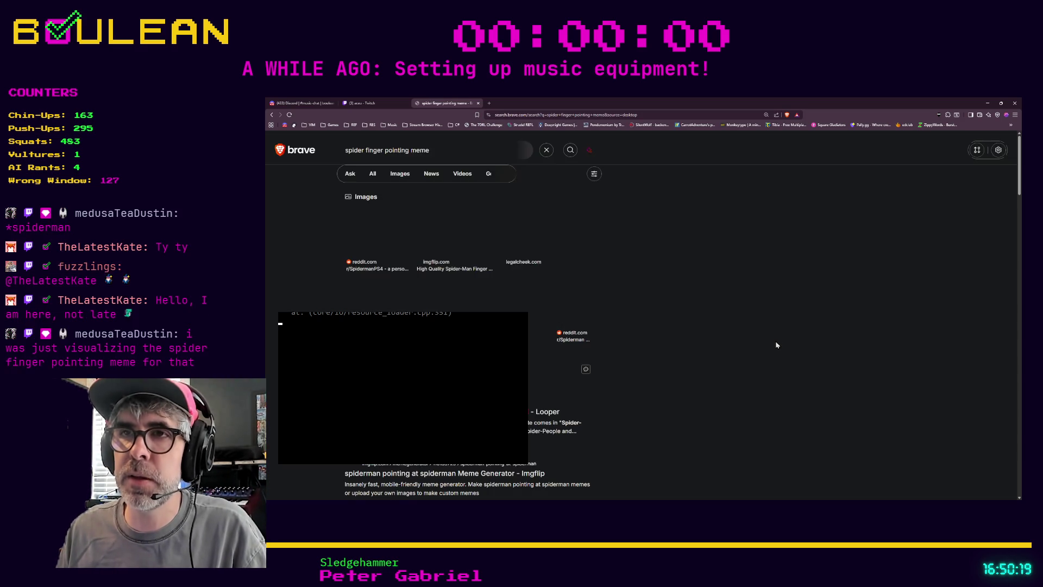
scroll(755, 351, down, 1)
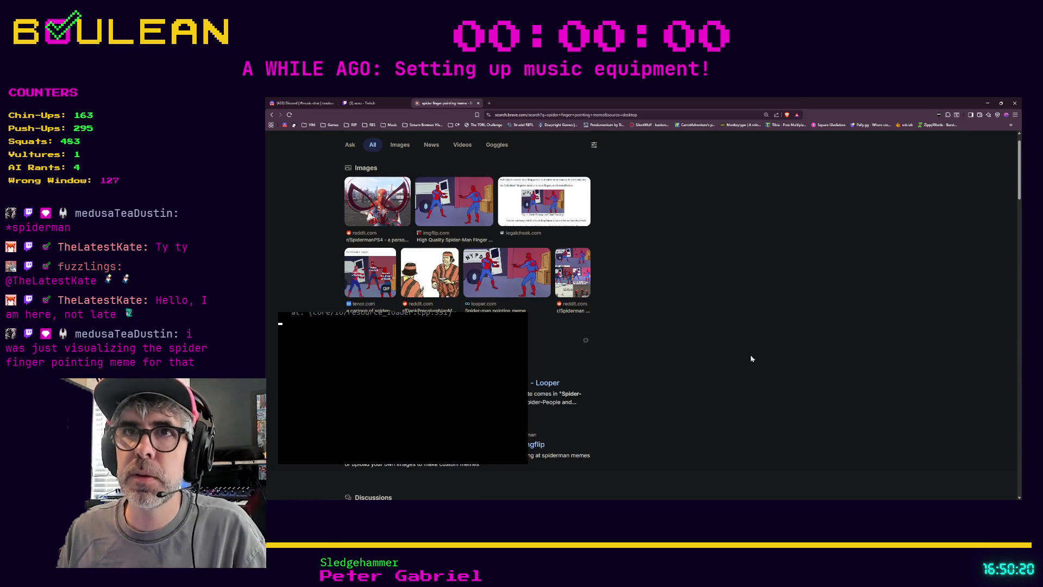
click(448, 214)
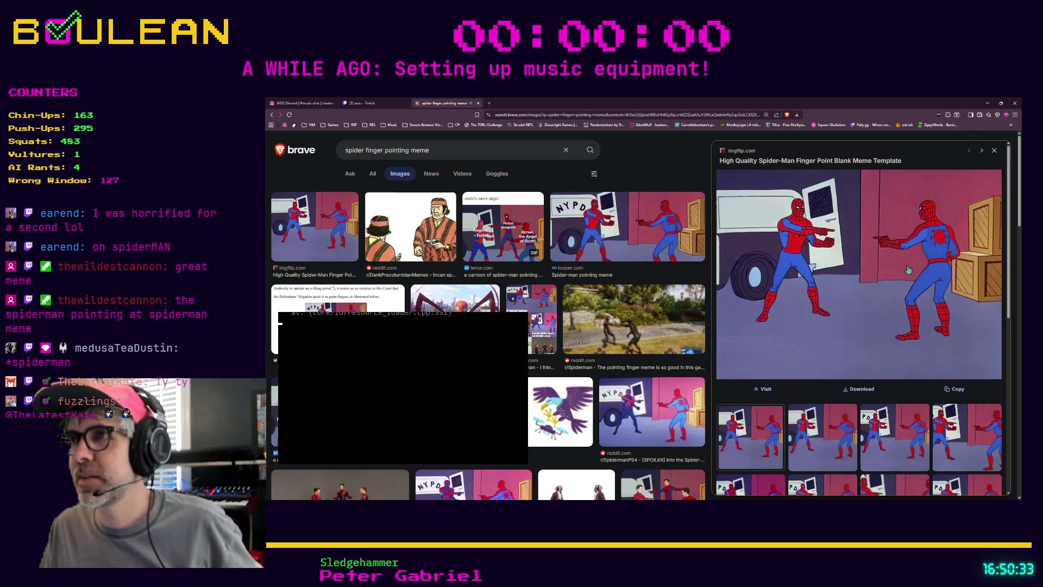
click(988, 103)
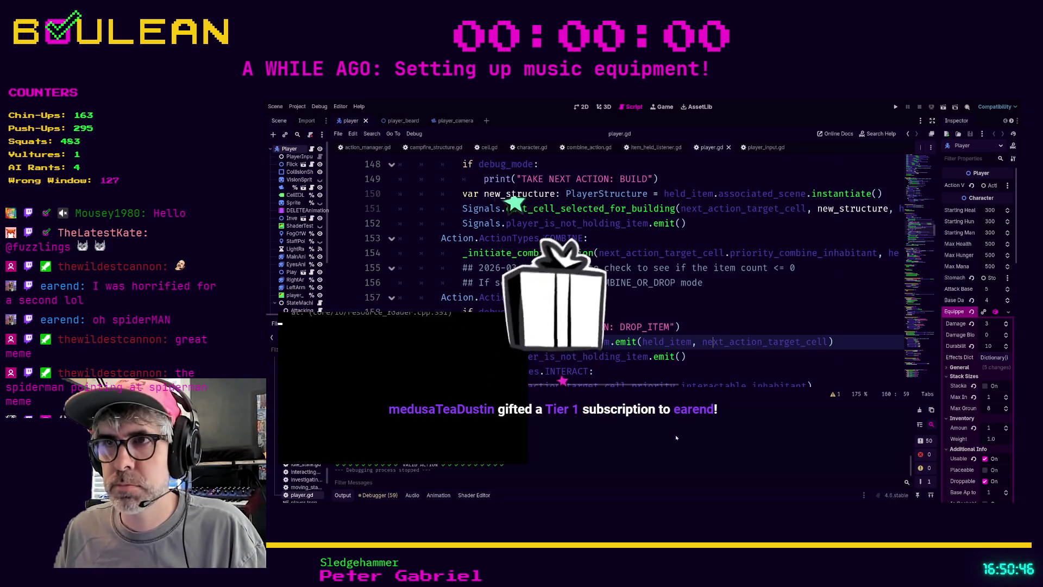
- Return from the Obsidian daily note to the player.gd code editor in Godot
click(709, 370)
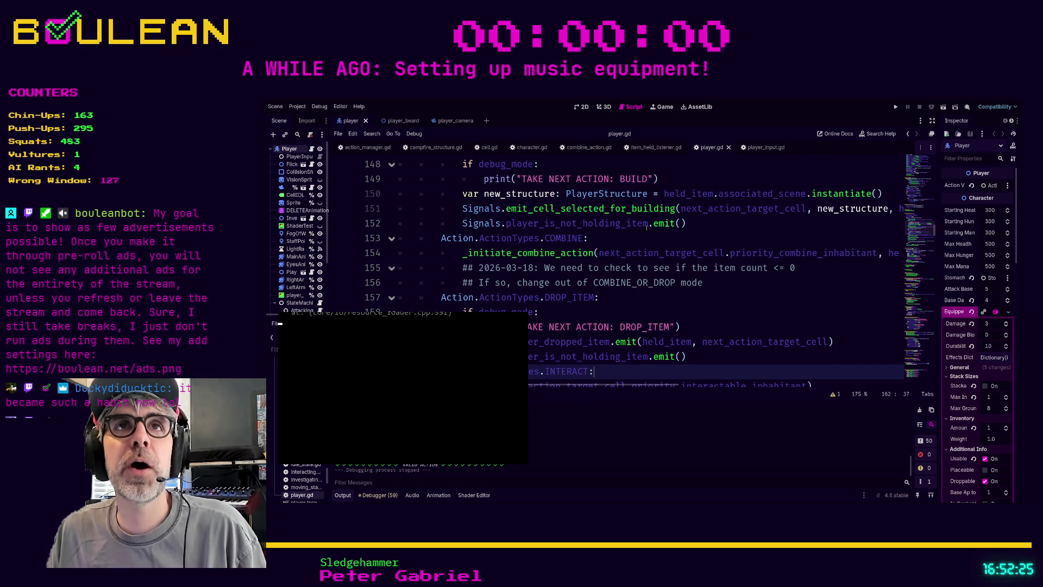
click(696, 307)
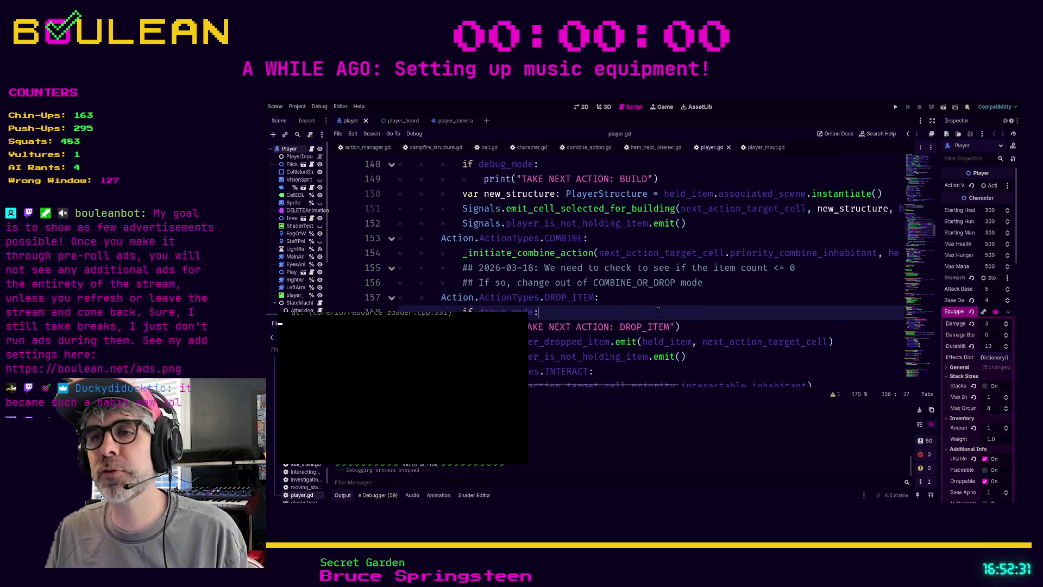
click(692, 328)
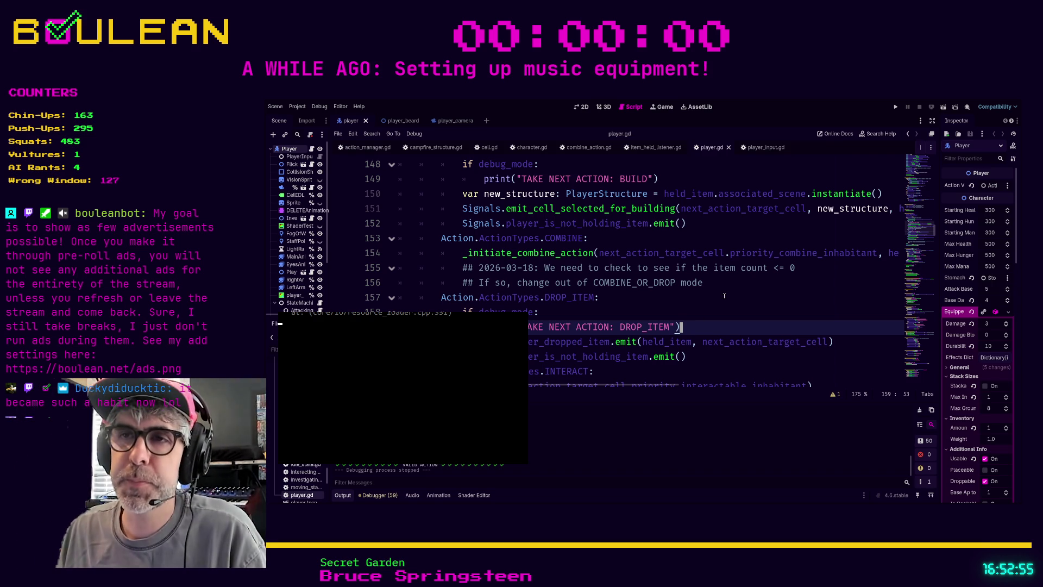
scroll(724, 296, down, 1)
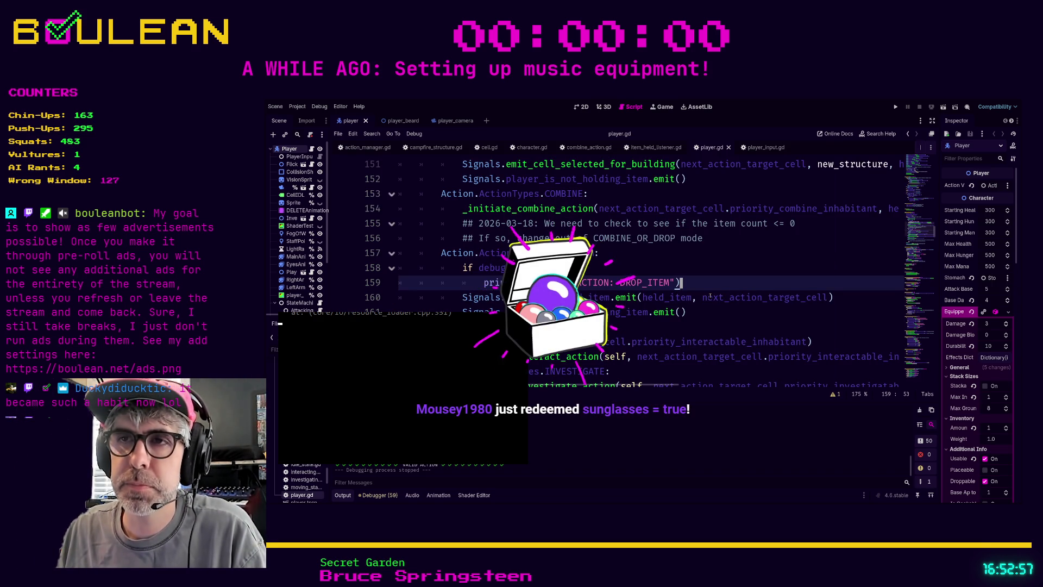
click(682, 272)
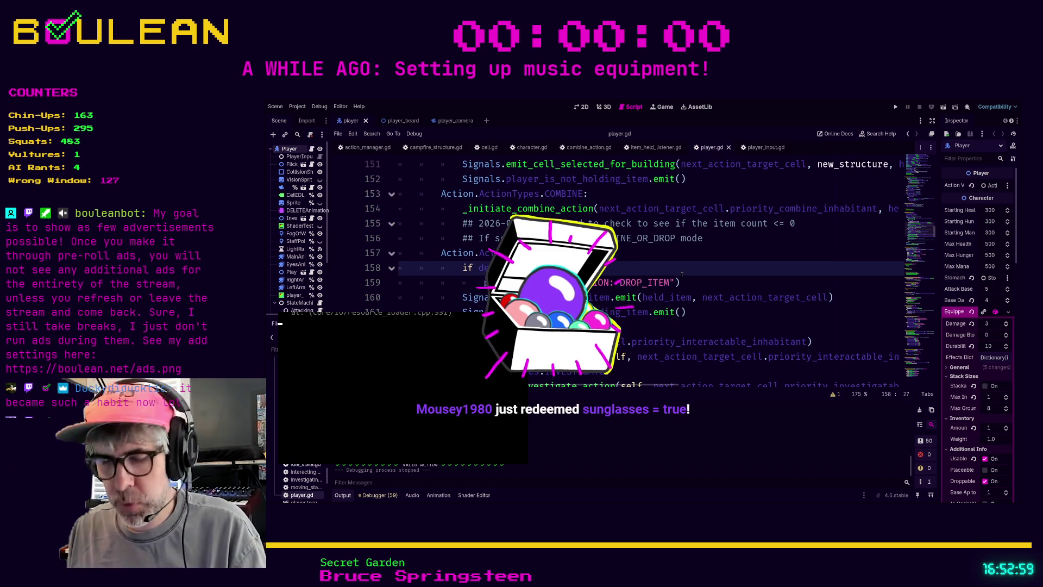
scroll(681, 274, up, 1)
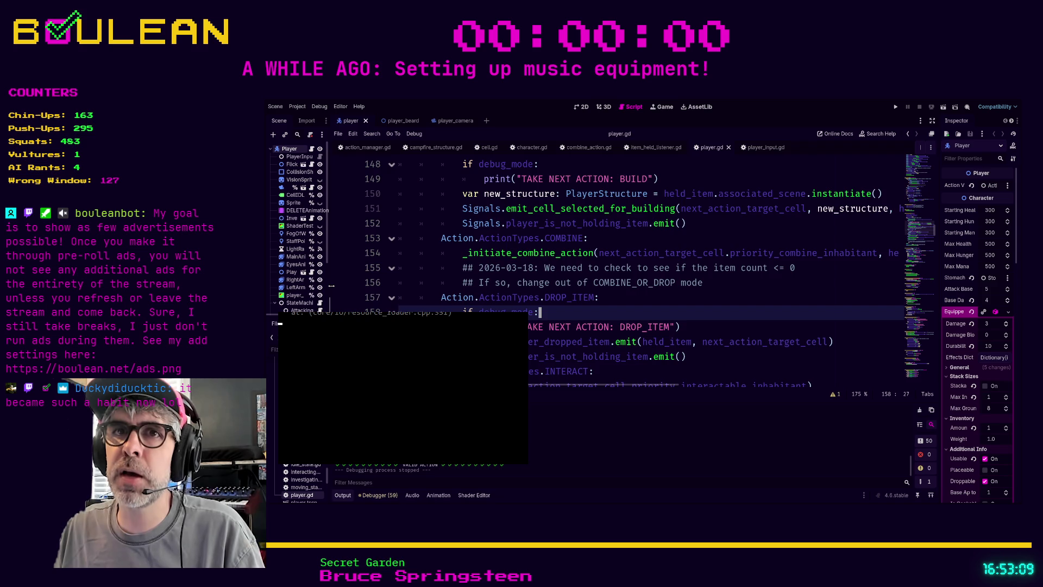
- Widen the Scene dock, then filter the FileSystem by 'sig' to open signals.gd
drag(331, 286, 385, 288)
scroll(329, 482, down, 5)
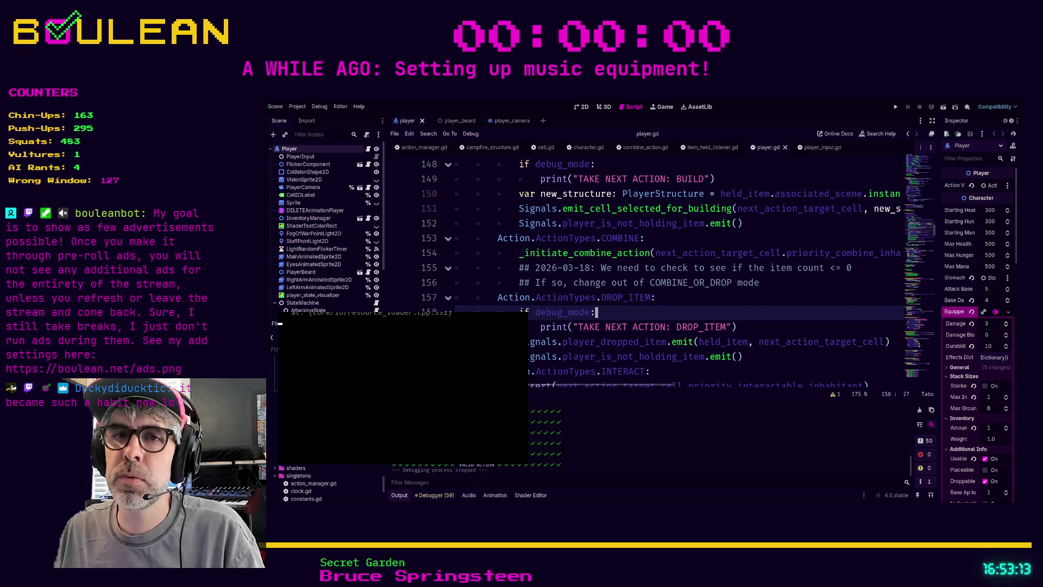
scroll(307, 482, down, 2)
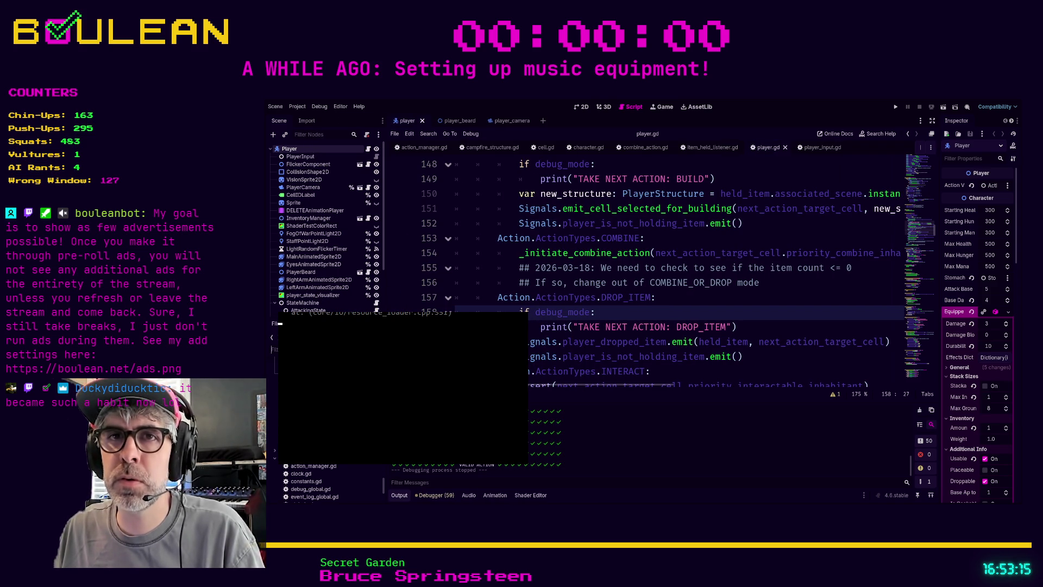
text(sig)
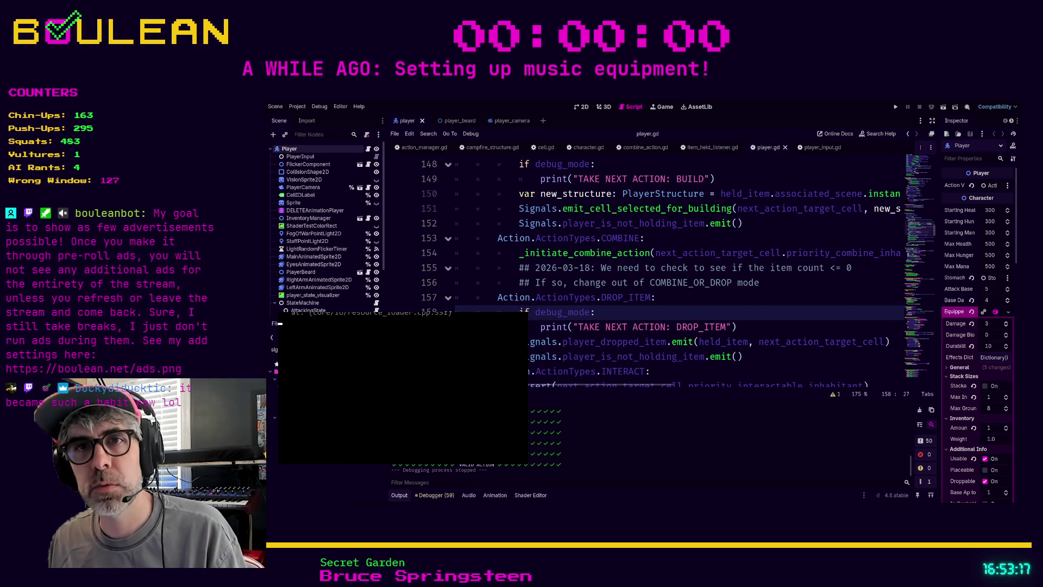
key(Return)
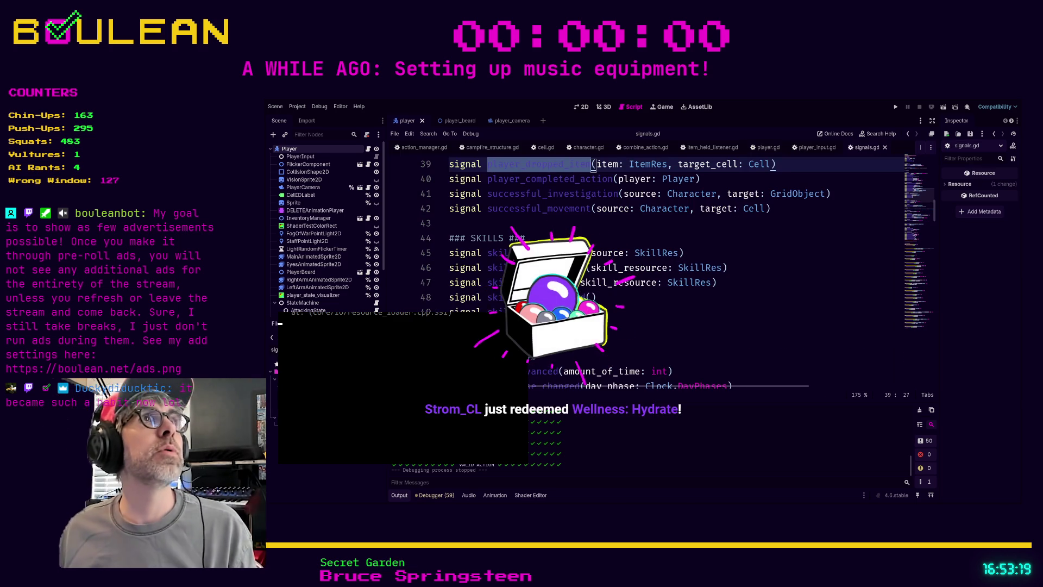
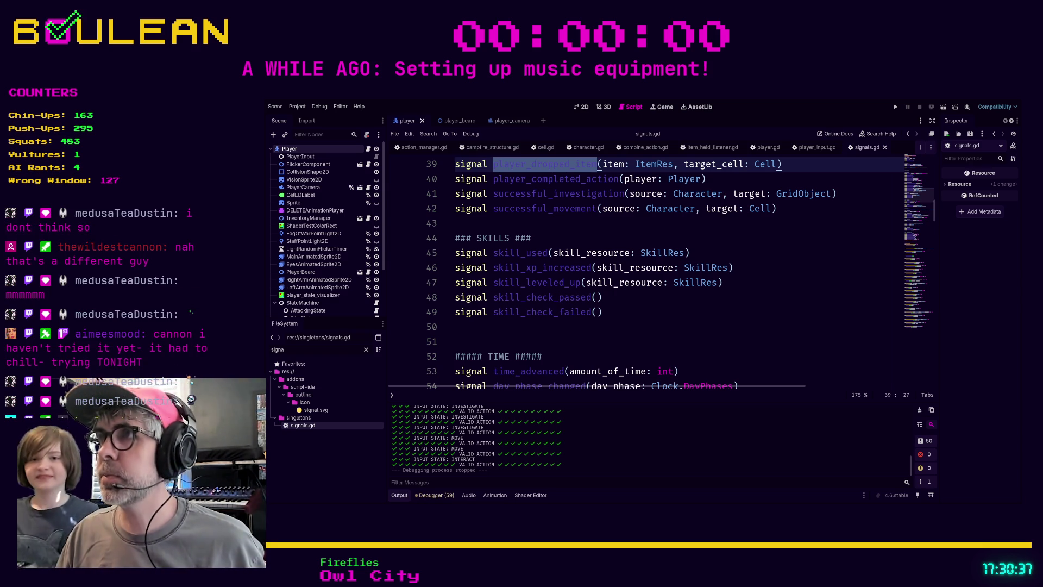
- Switch from signals.gd to the player.gd script to reach its item-dropping action code
click(456, 341)
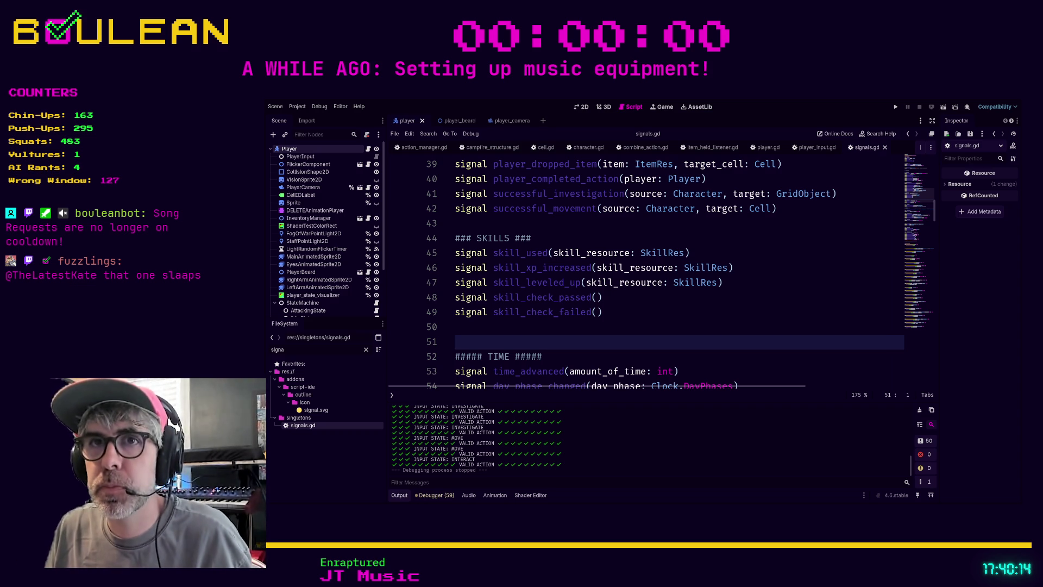
scroll(652, 271, up, 1)
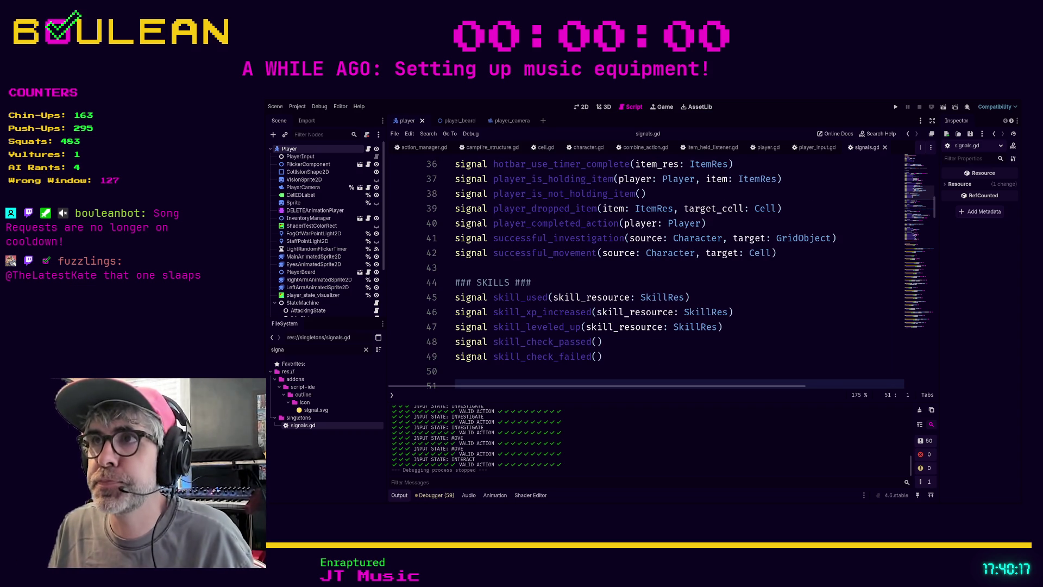
click(769, 147)
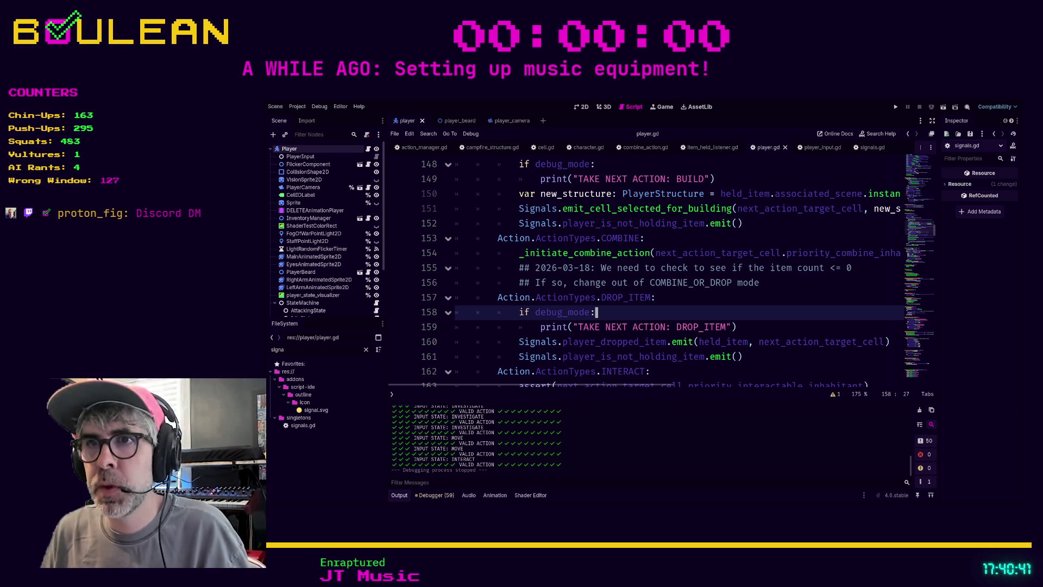
- Look over player.gd's ATTACK, BUILD, COMBINE and DROP_ITEM branches, then jump to _initiate_combine_action in character.gd
scroll(664, 305, down, 1)
scroll(663, 305, up, 1)
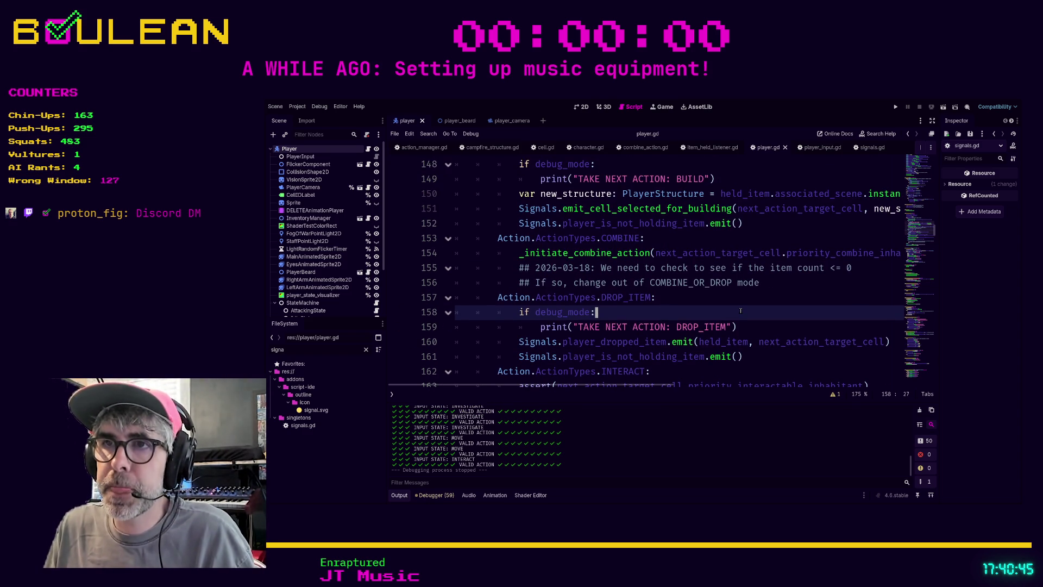
scroll(691, 298, down, 1)
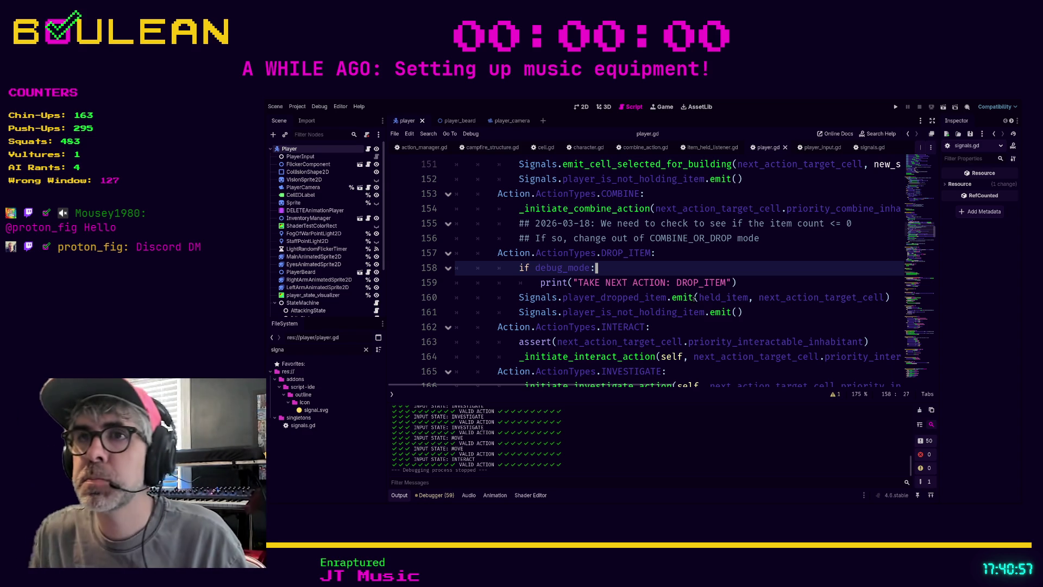
scroll(674, 296, up, 2)
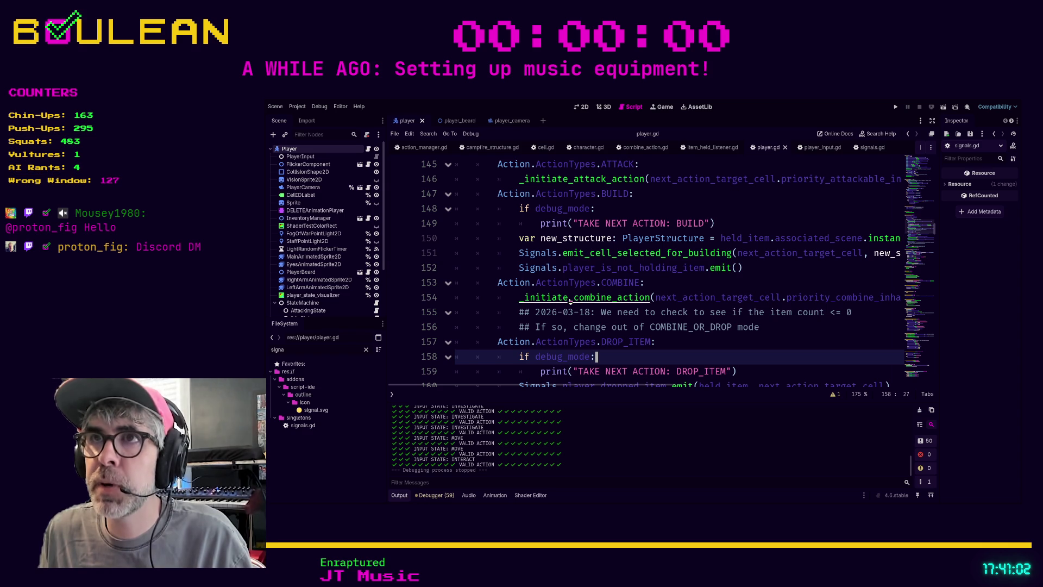
ctrl+click(567, 299)
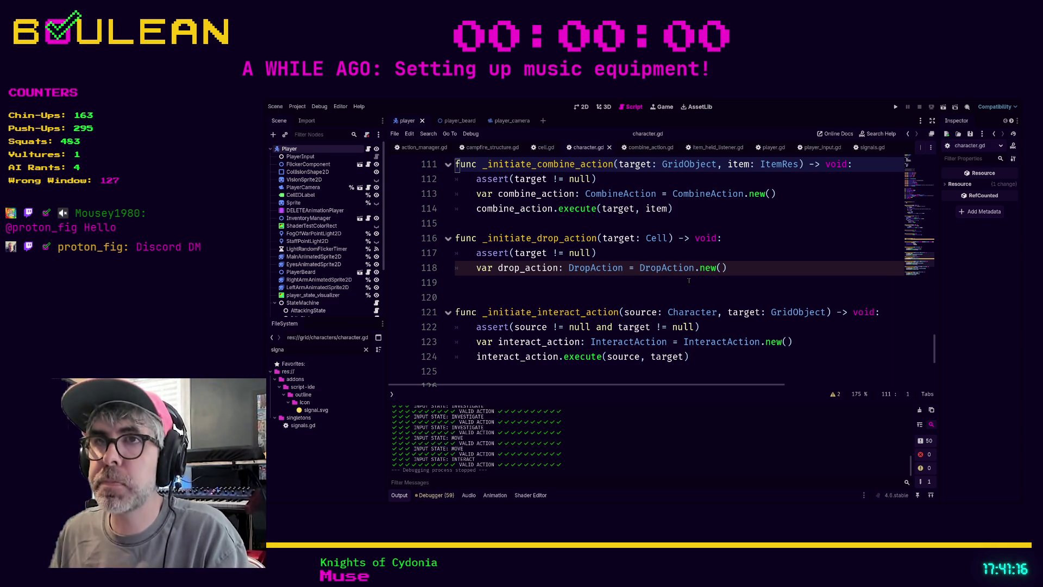
- Jump to CombineAction's execute in combine_action.gd, note its item parameter, and place the caret on line 14
ctrl+click(578, 209)
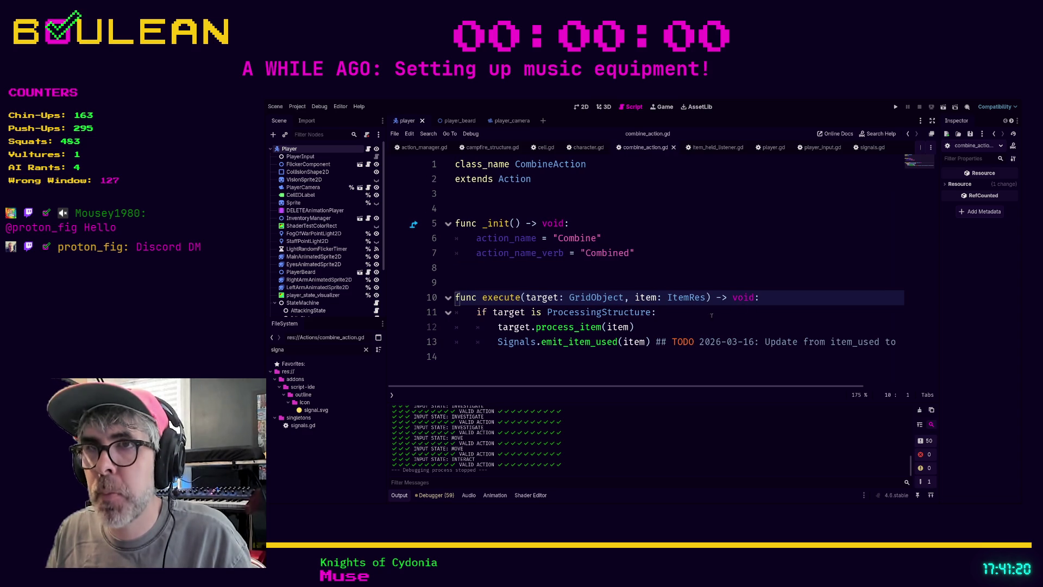
click(631, 370)
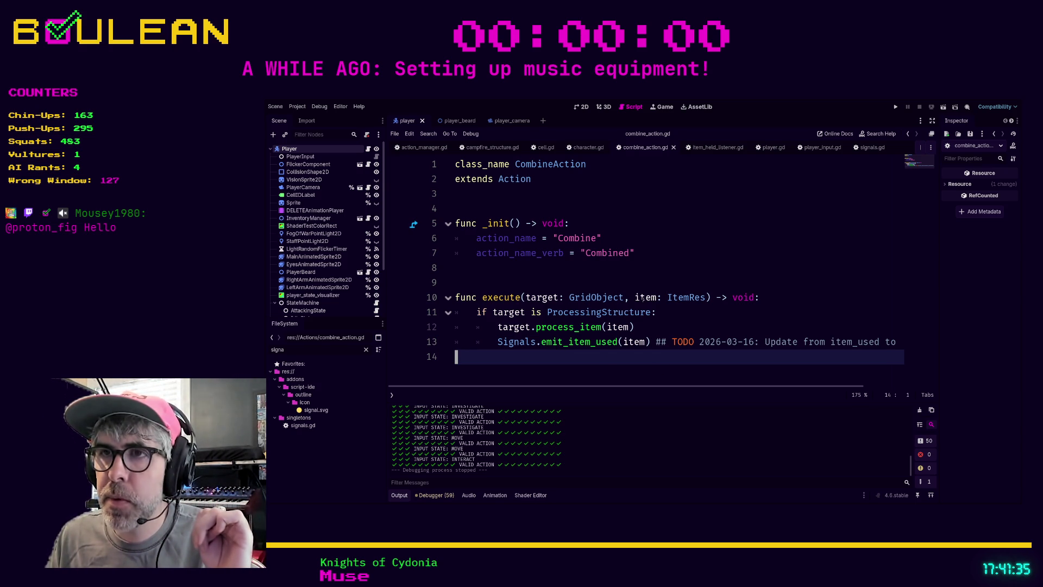
drag(633, 298, 706, 298)
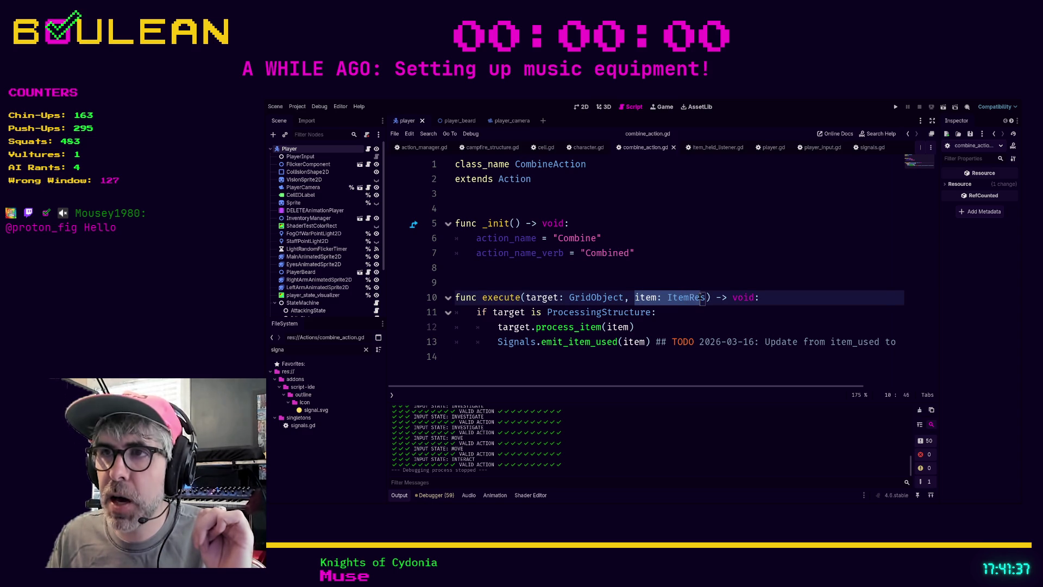
click(655, 329)
click(586, 357)
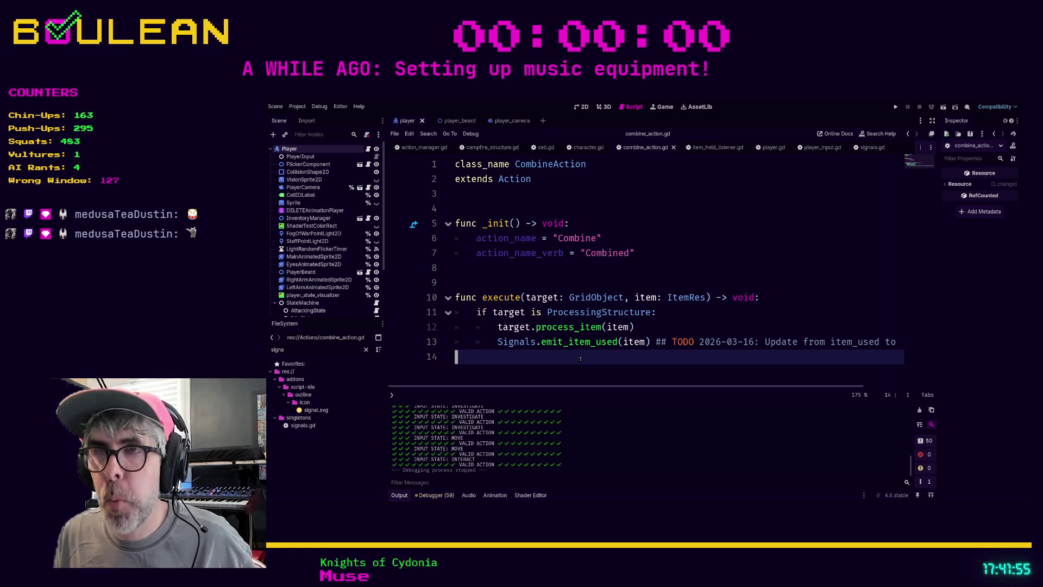
- On indented line 14, start the 'if not Inventory.check_for_item_amount_in_inventory' condition
key(Tab)
key(Tab)
text(if)
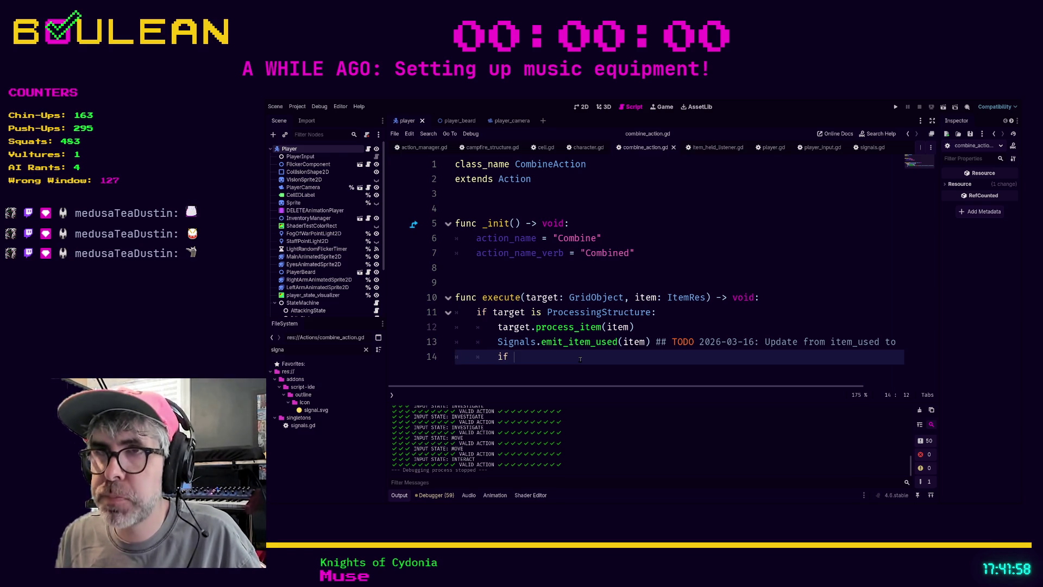
key(BackSpace)
key(BackSpace)
text(n)
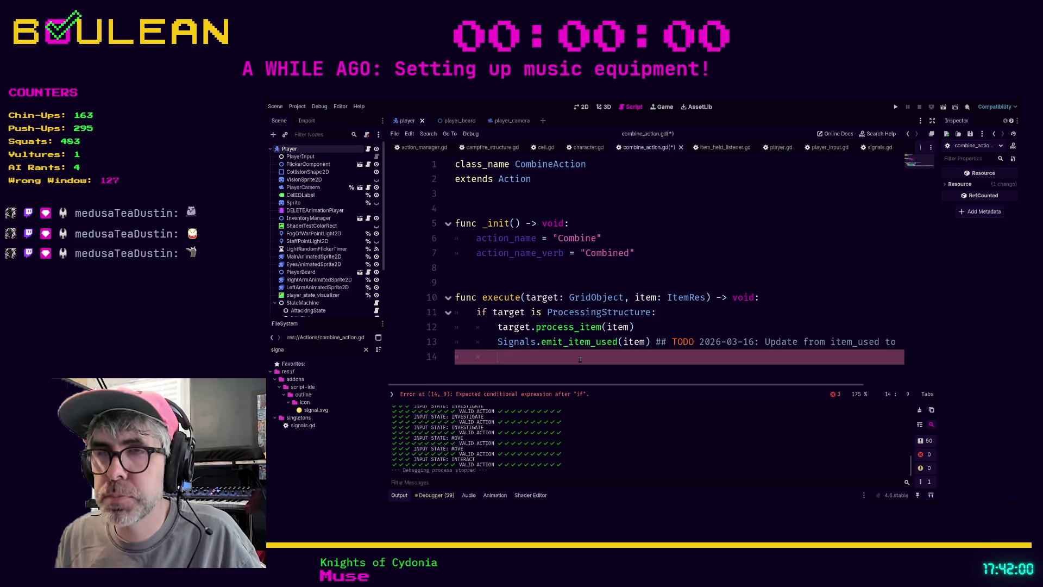
text(ven)
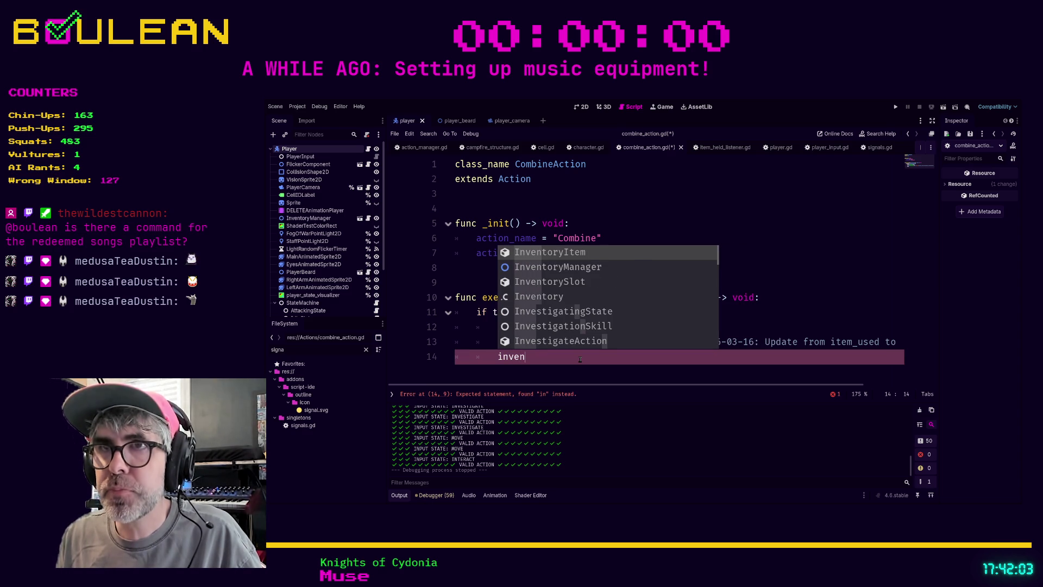
text(.ga)
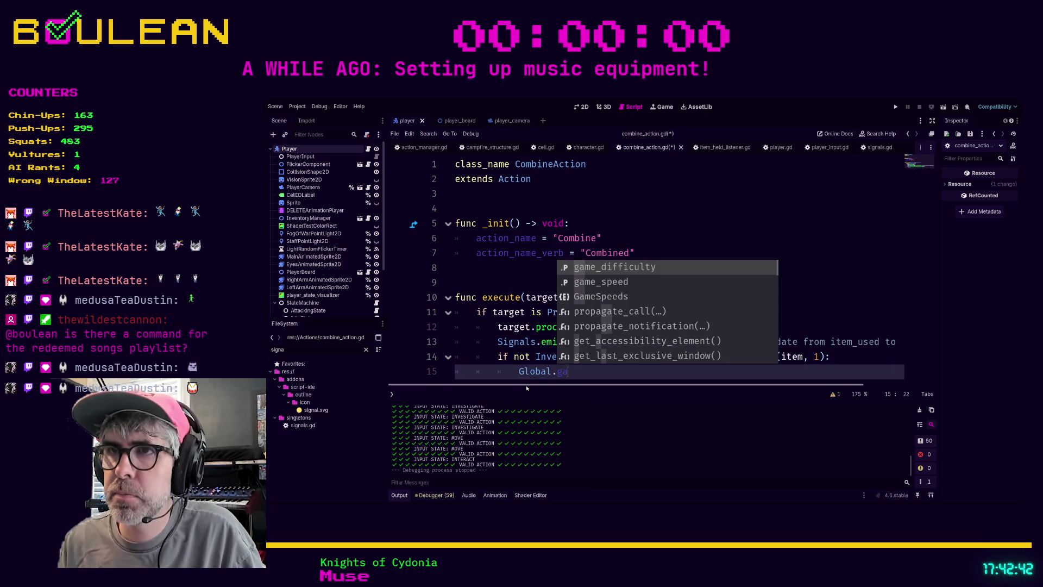
text(me)
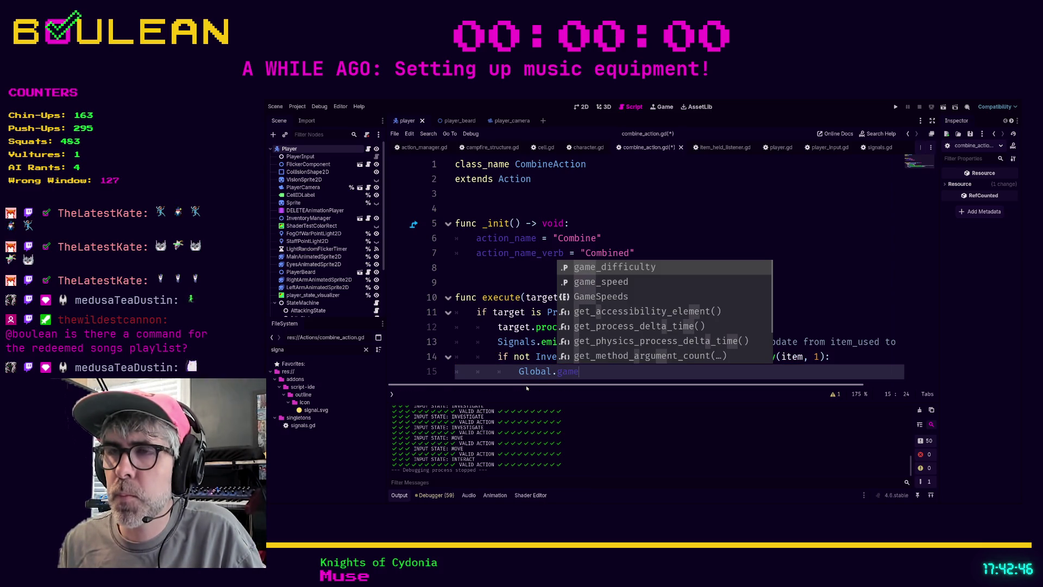
key(BackSpace)
key(BackSpace)
key(BackSpace)
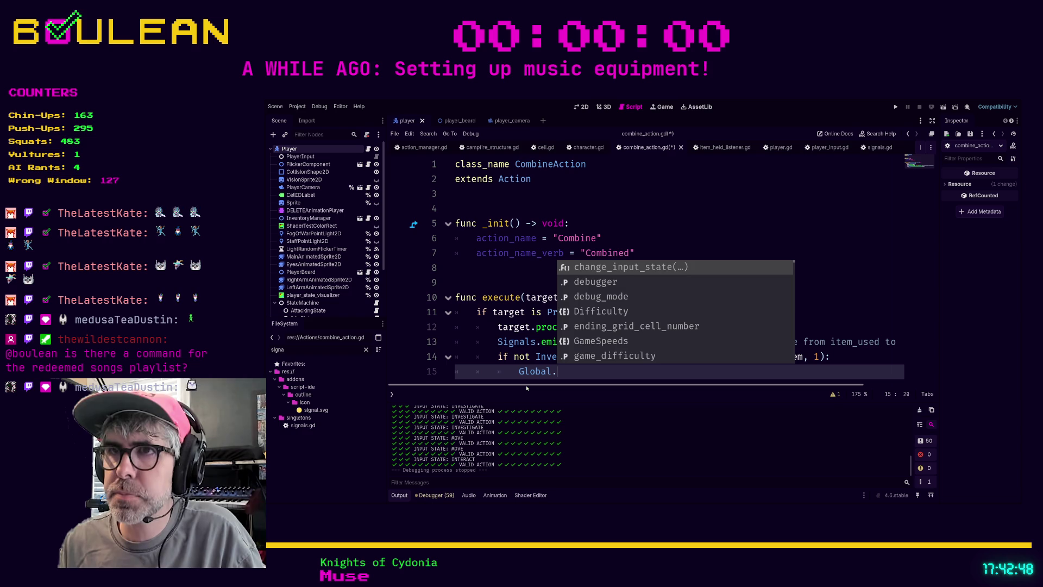
text(inp)
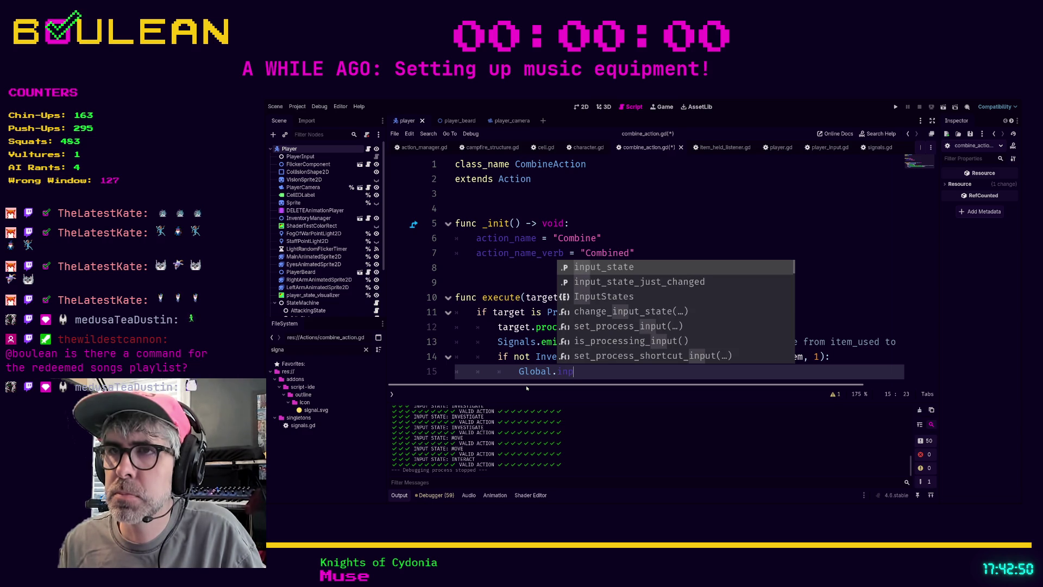
- Add Global.change_input_state(Global.InputStates.MOVE) under the check, save, and view the check's definition
key(Down)
key(Down)
key(Down)
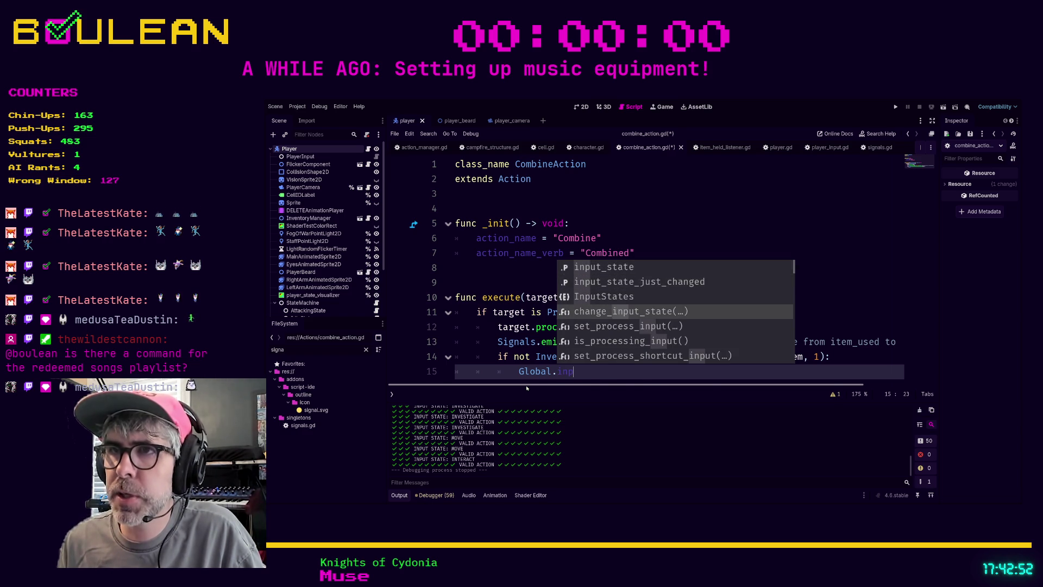
key(Return)
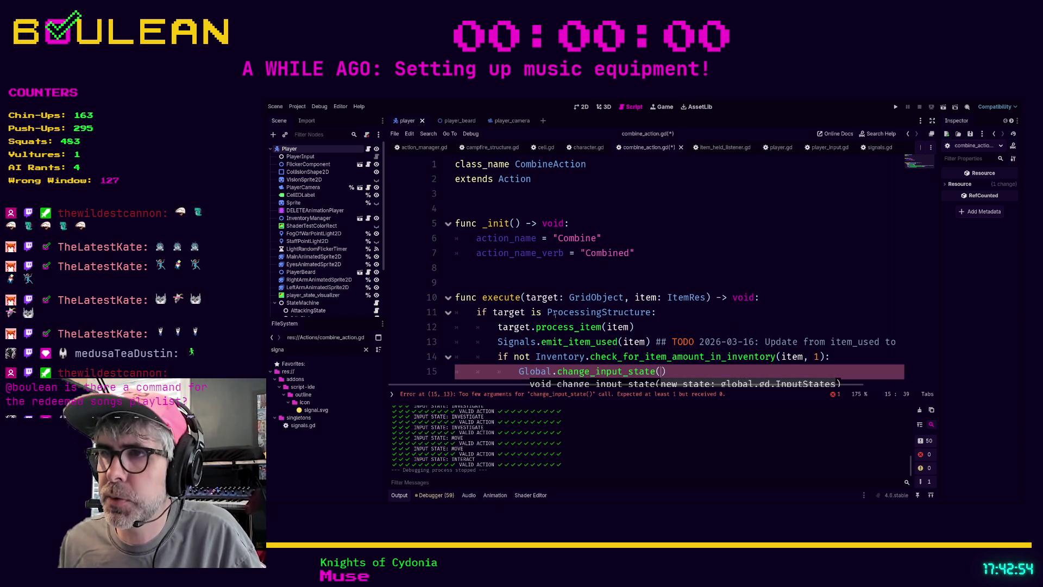
text(Global. In)
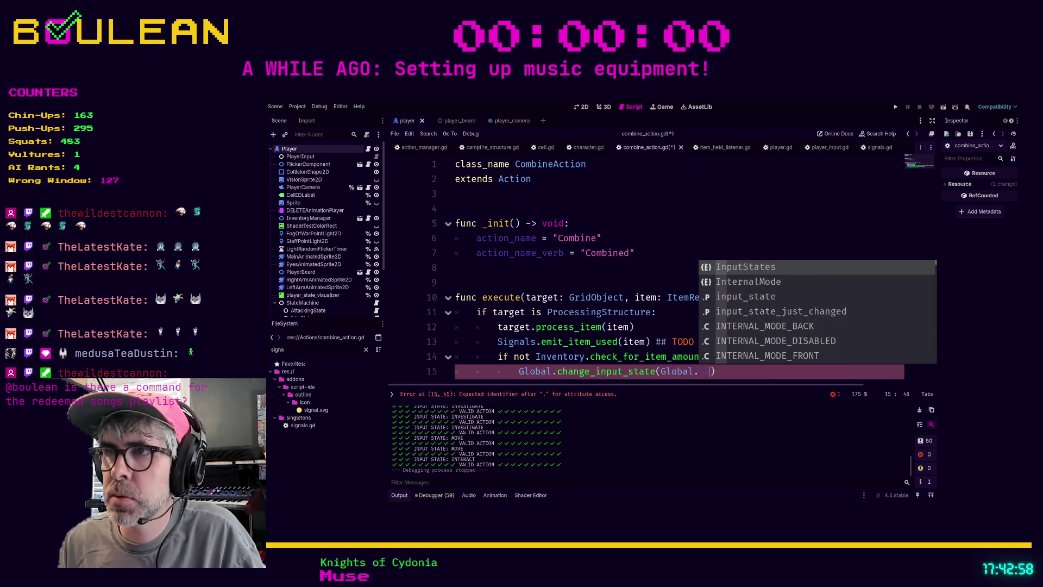
key(Return)
text(.)
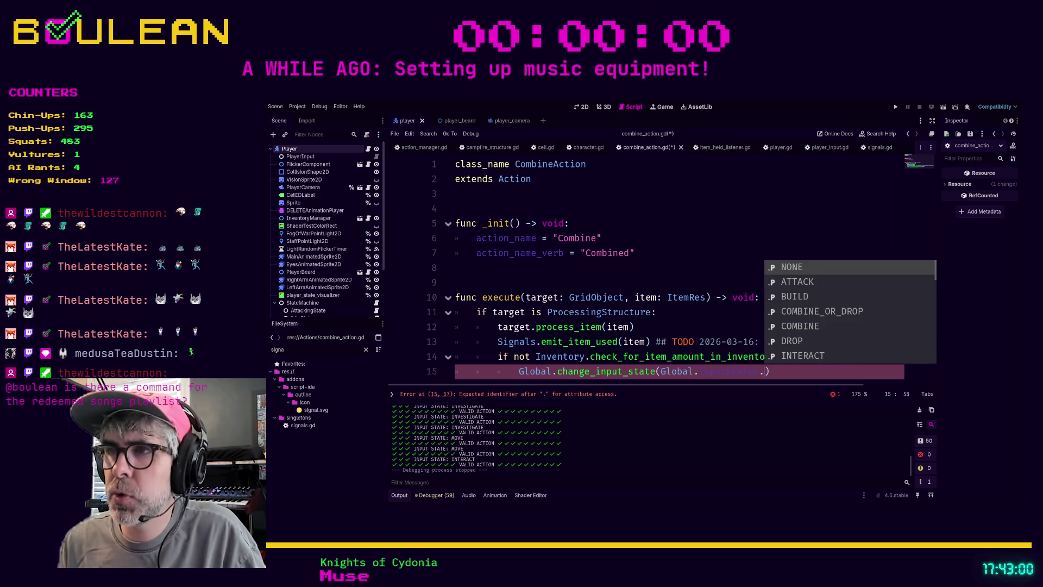
text(MO)
key(Return)
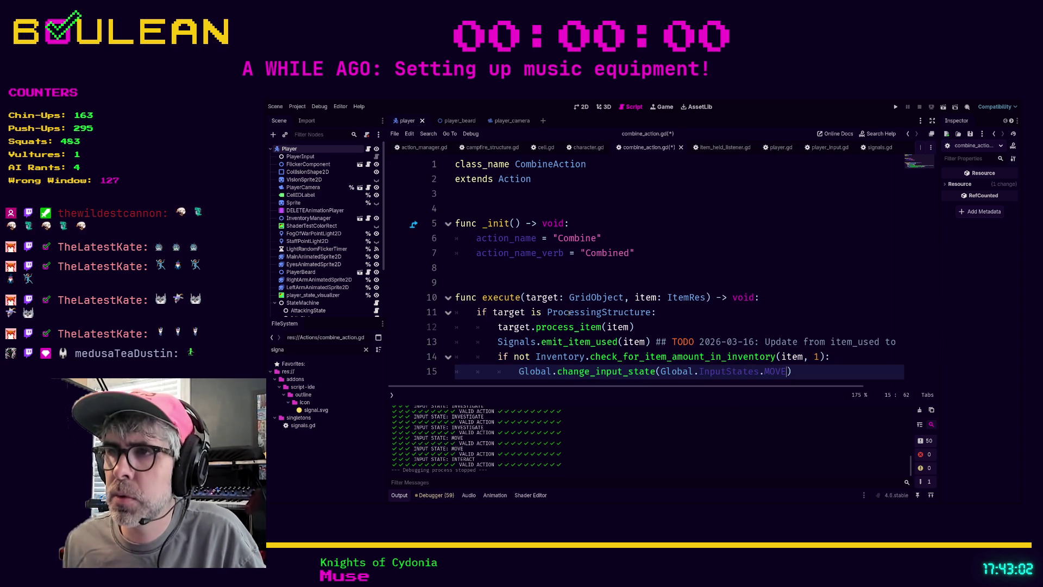
click(717, 312)
key(ctrl+s)
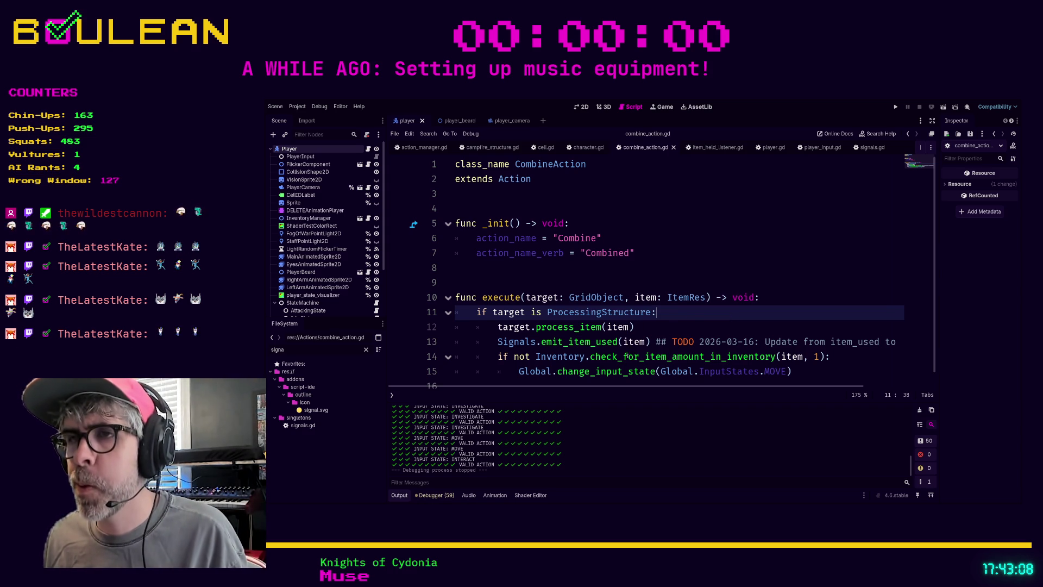
ctrl+click(630, 356)
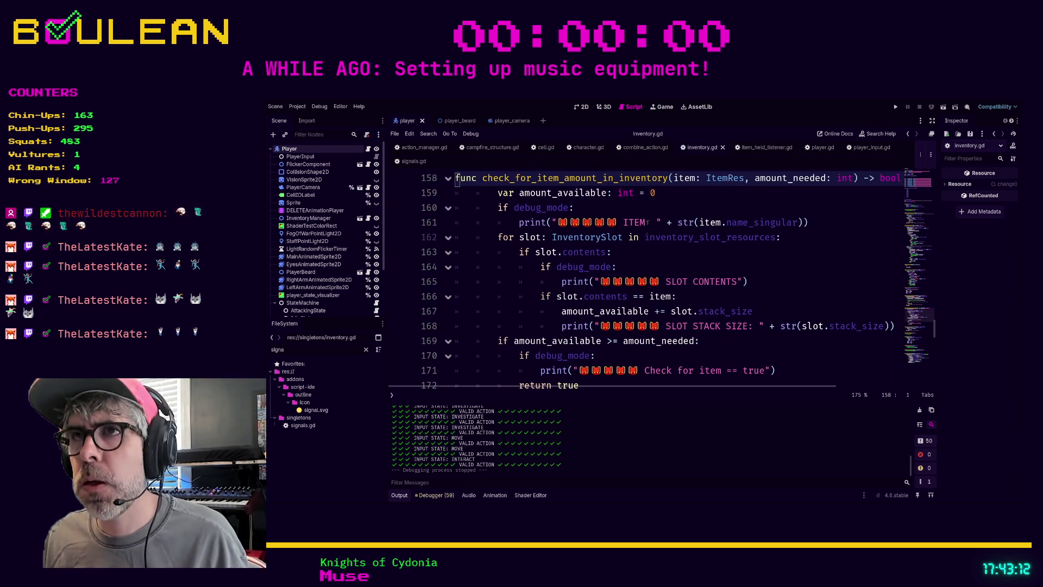
- Review inventory.gd's functions down to clear_inventory, then run the project with F5
scroll(648, 222, up, 1)
scroll(646, 223, down, 1)
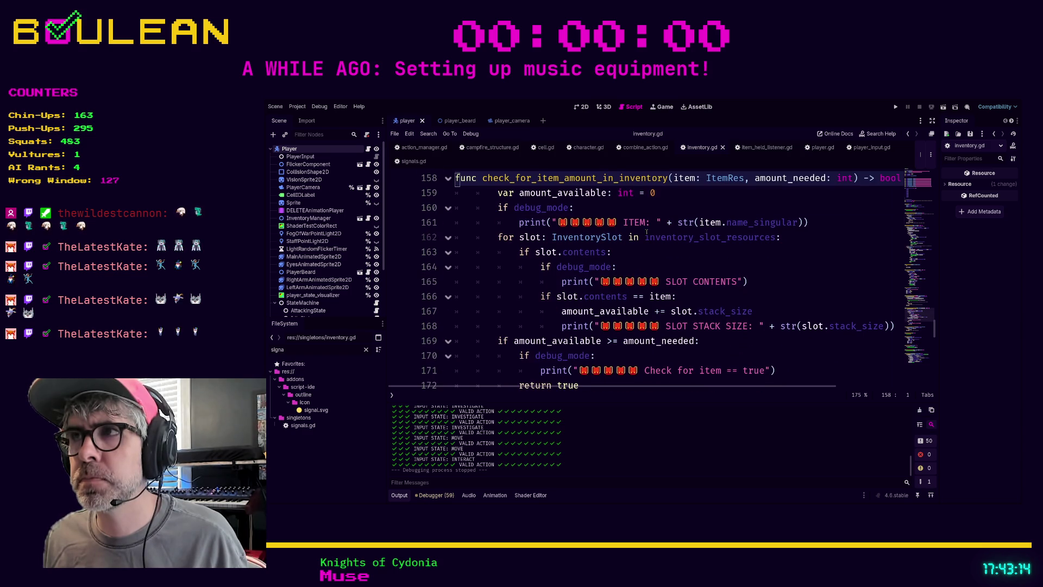
scroll(647, 232, up, 2)
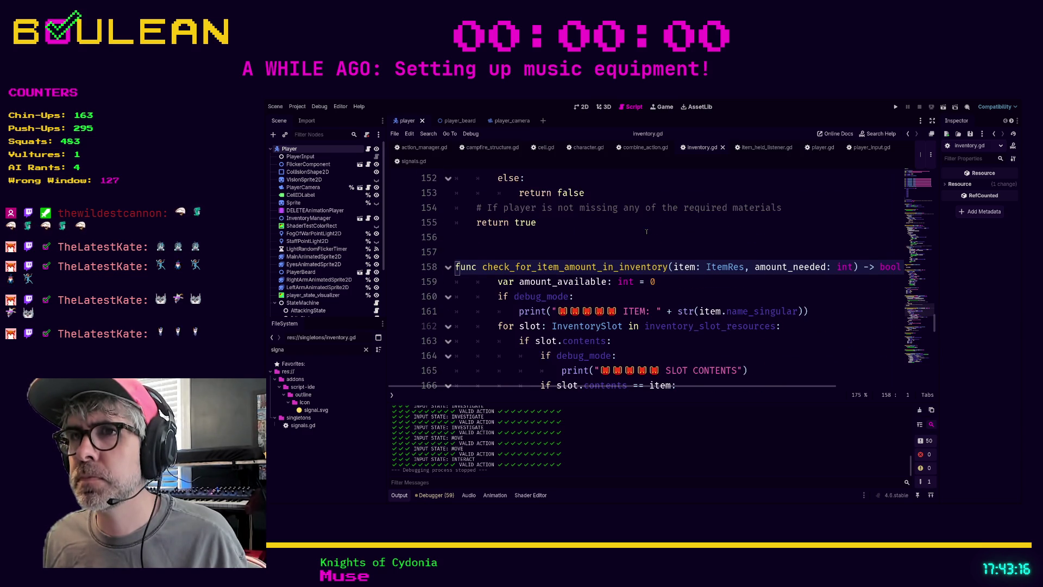
scroll(647, 232, down, 5)
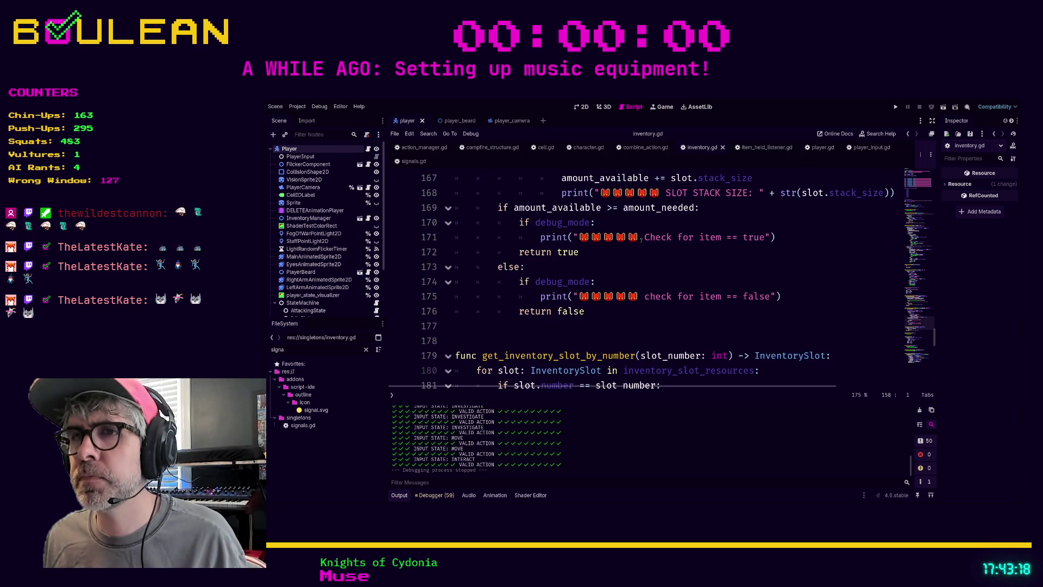
click(638, 264)
scroll(639, 264, down, 4)
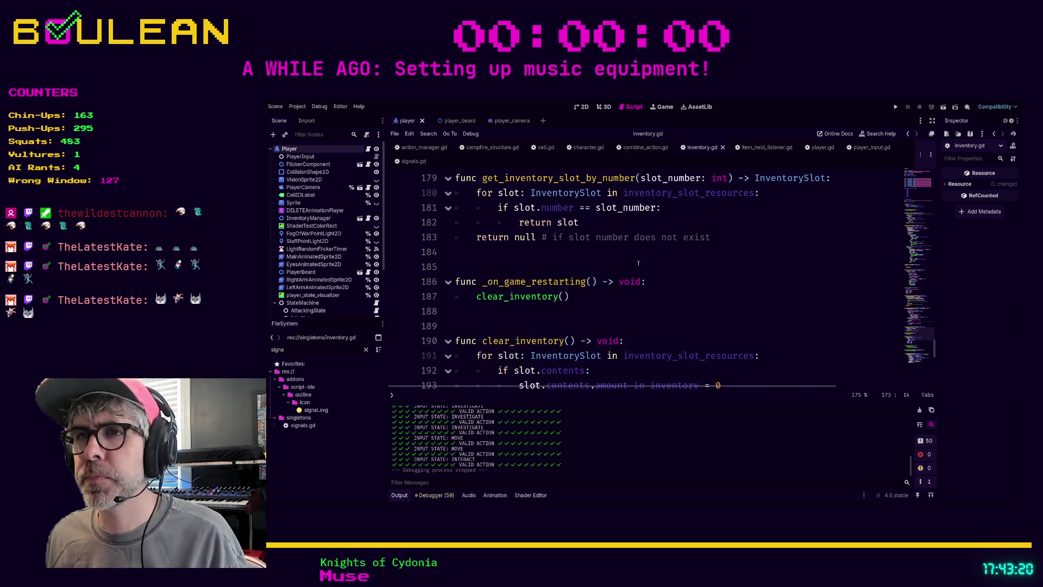
scroll(639, 264, down, 3)
click(650, 298)
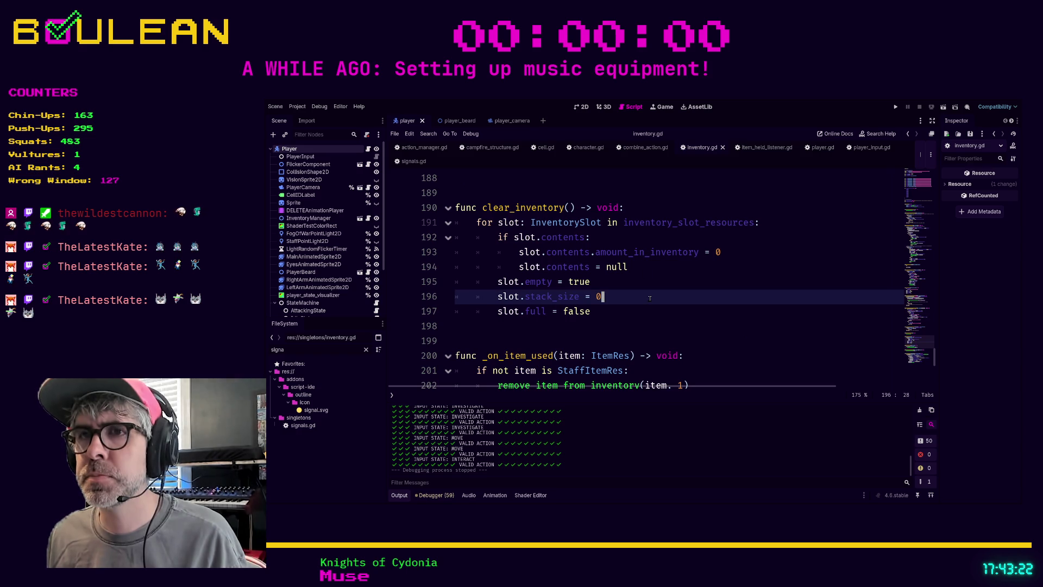
key(F5)
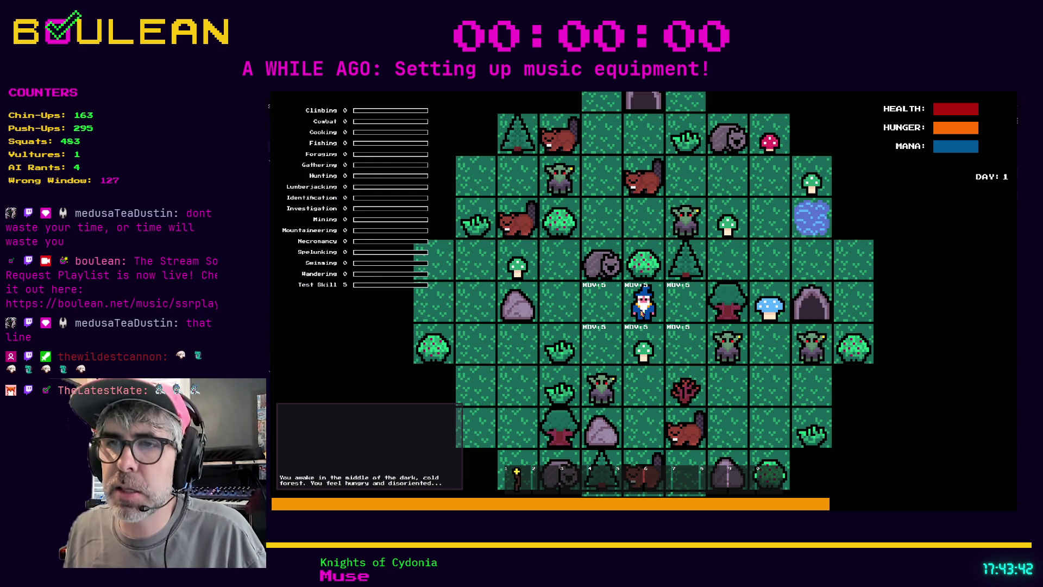
- Stop the running game with F8
key(F8)
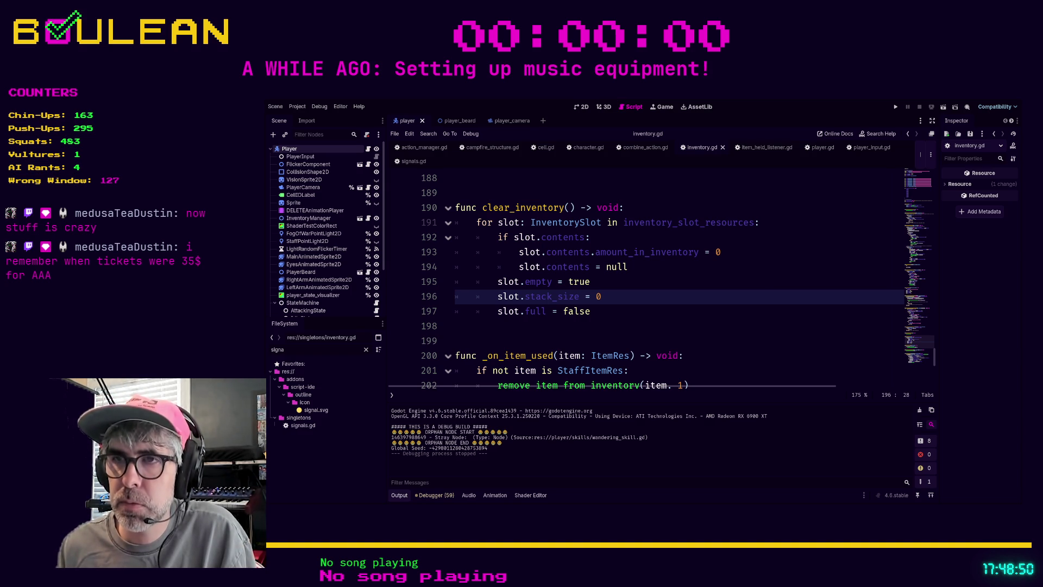
- Relaunch the game, pick up and drop a Green Mushroom, and build a Campfire beside the wizard
click(591, 311)
key(F5)
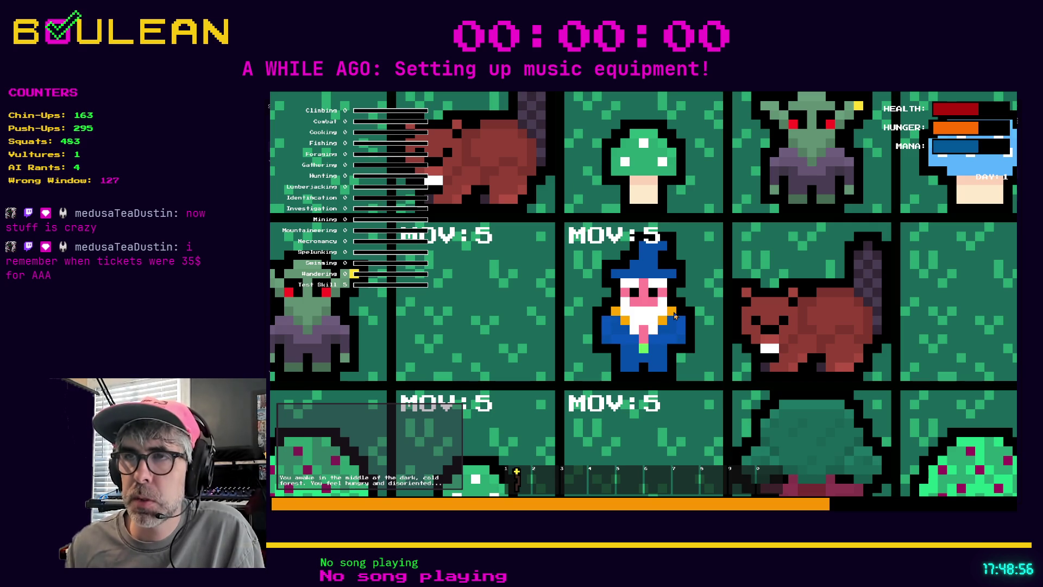
key(Up)
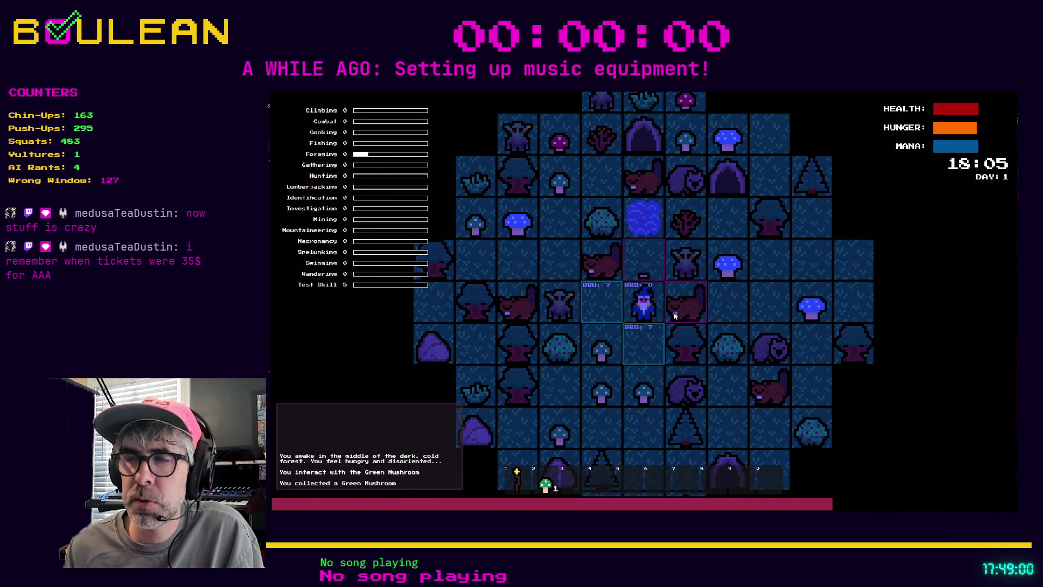
key(Left)
key(Left)
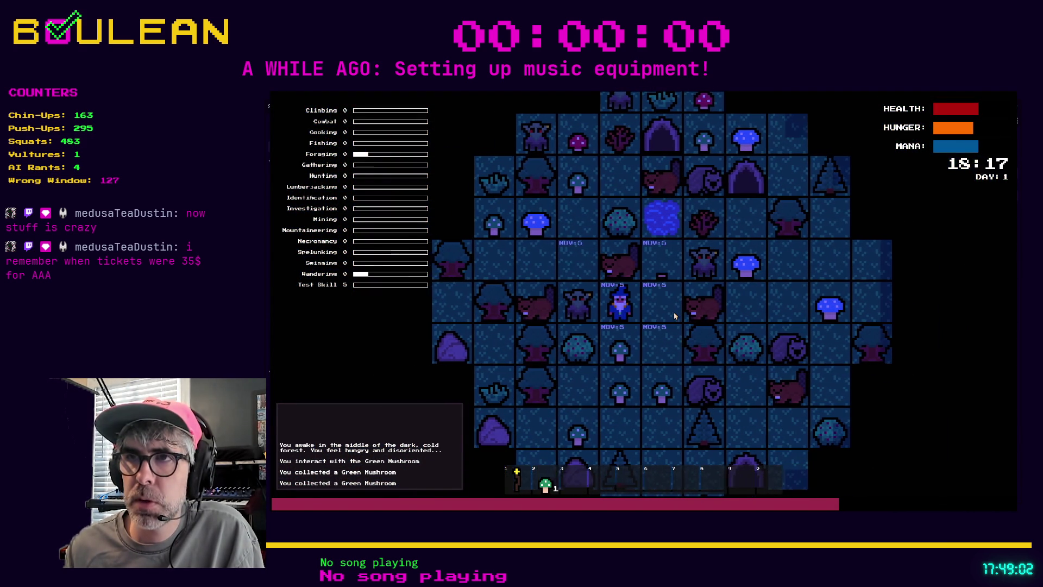
key(c)
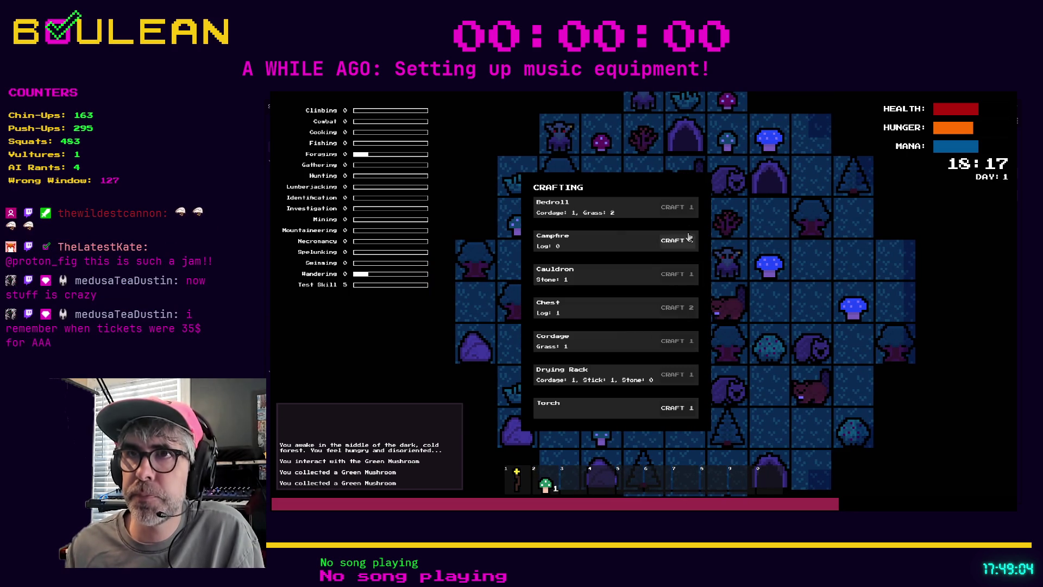
click(675, 249)
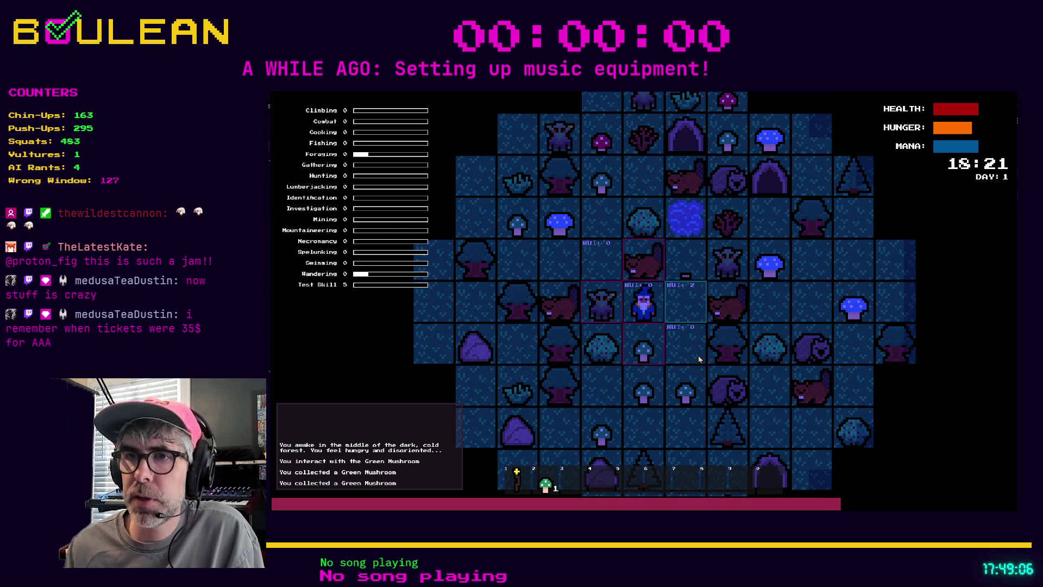
key(Return)
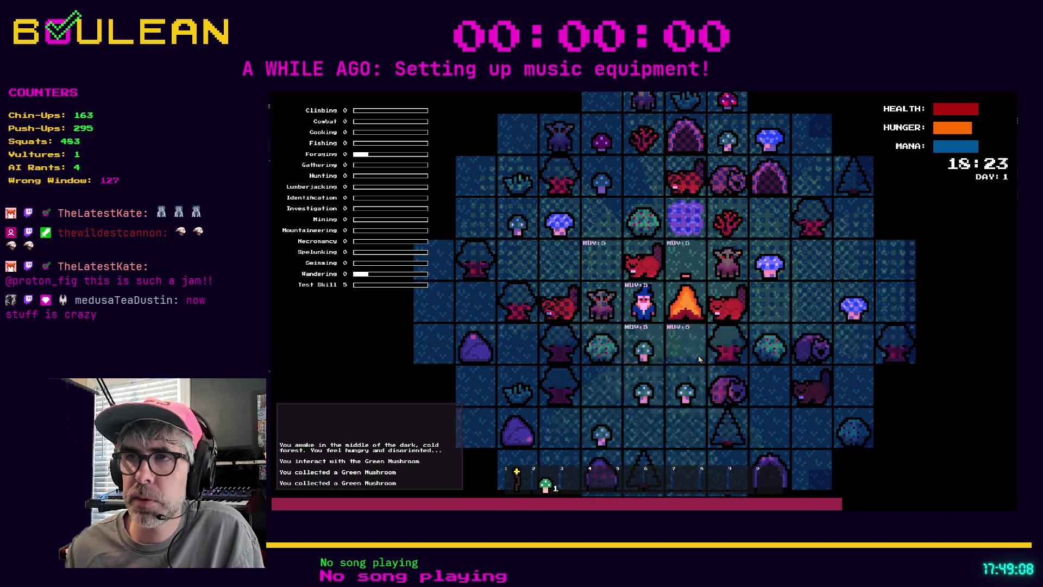
- Eat several Green Mushrooms from the inventory so the food count reaches 4
scroll(700, 359, up, 3)
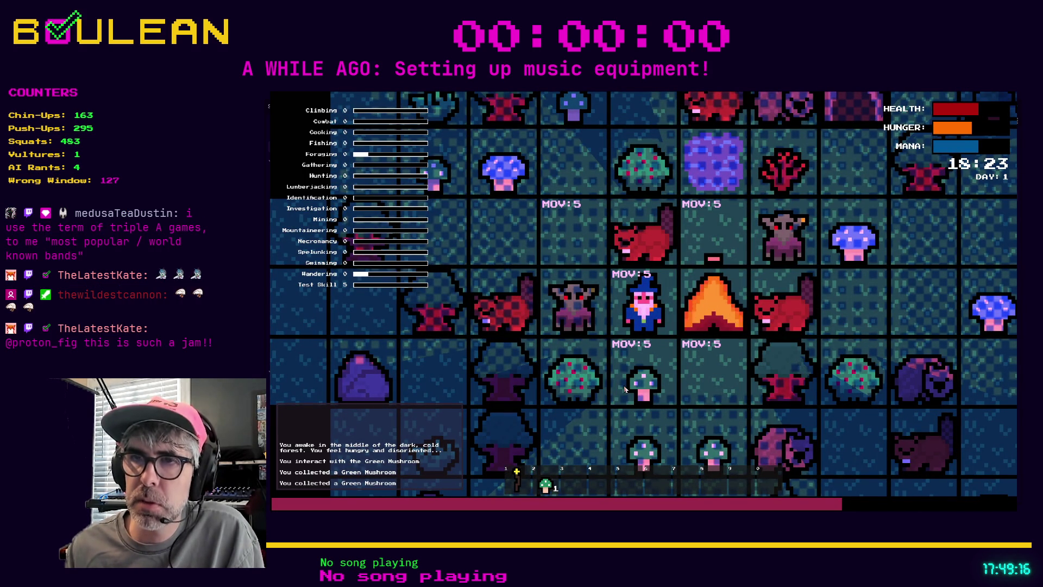
key(e)
key(1)
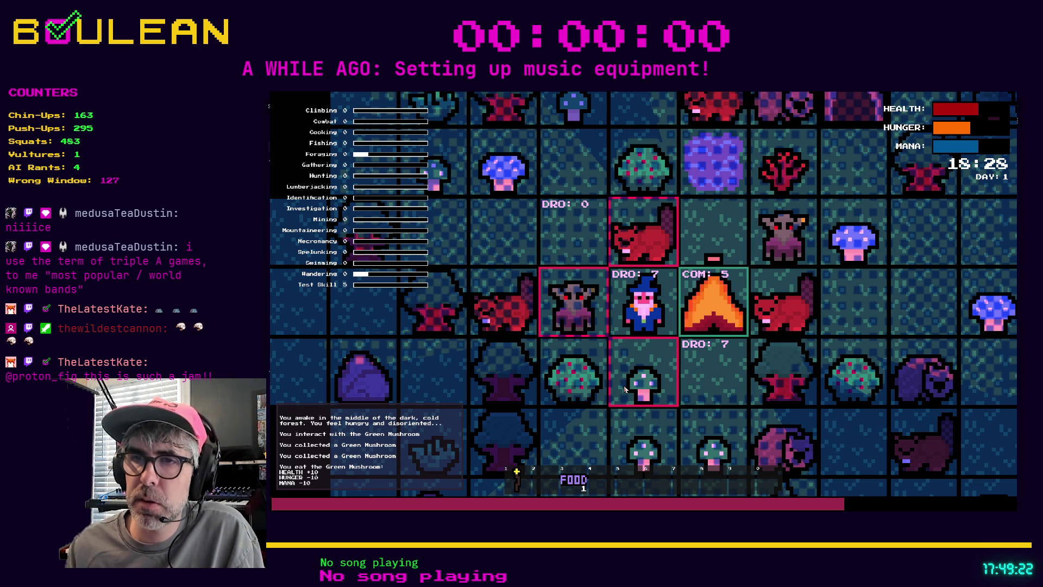
click(625, 389)
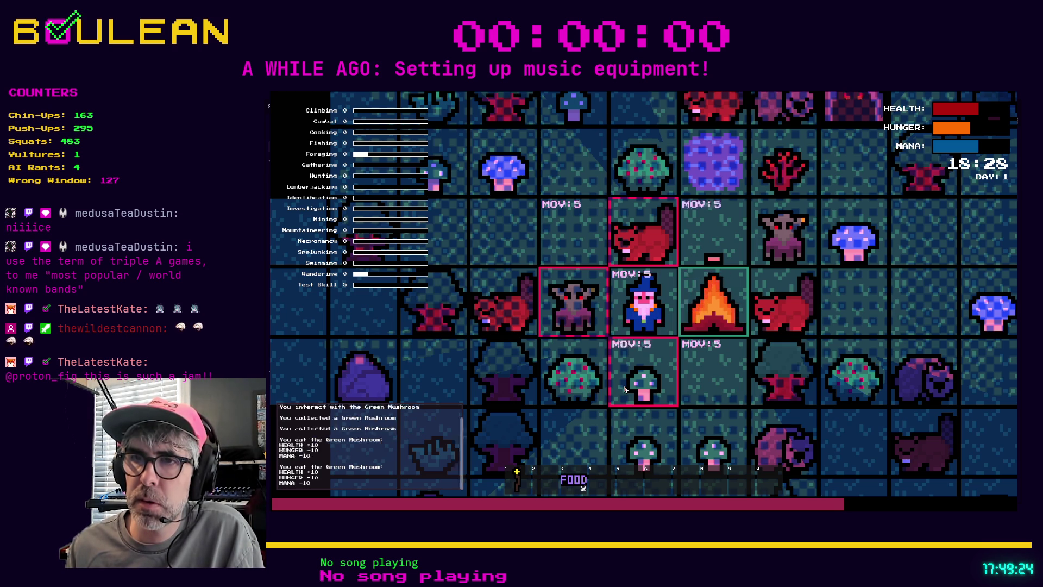
click(624, 389)
- Eat one more Green Mushroom, then attack and kill the Beaver above the wizard
click(624, 389)
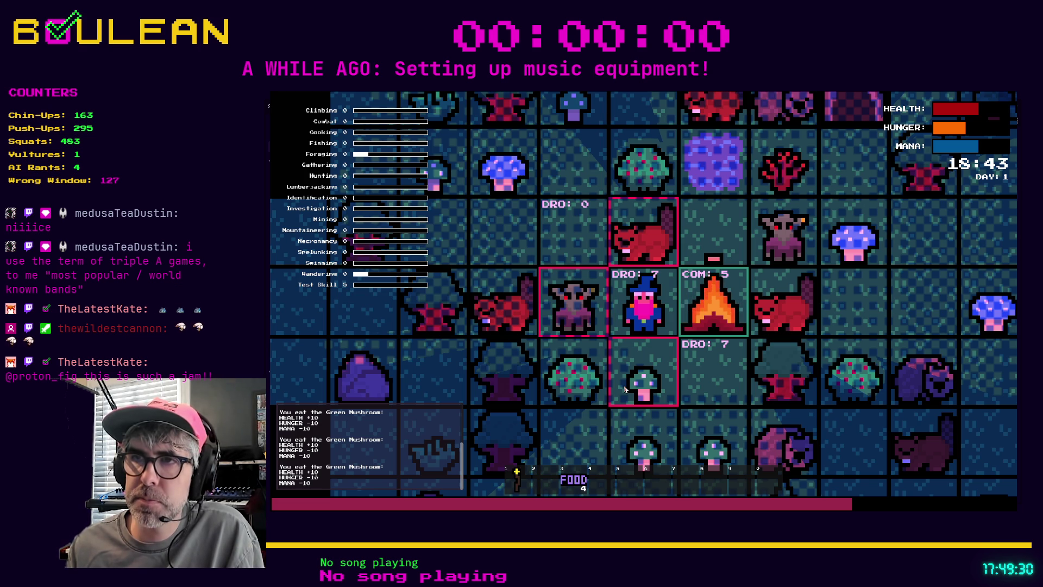
key(m)
click(625, 389)
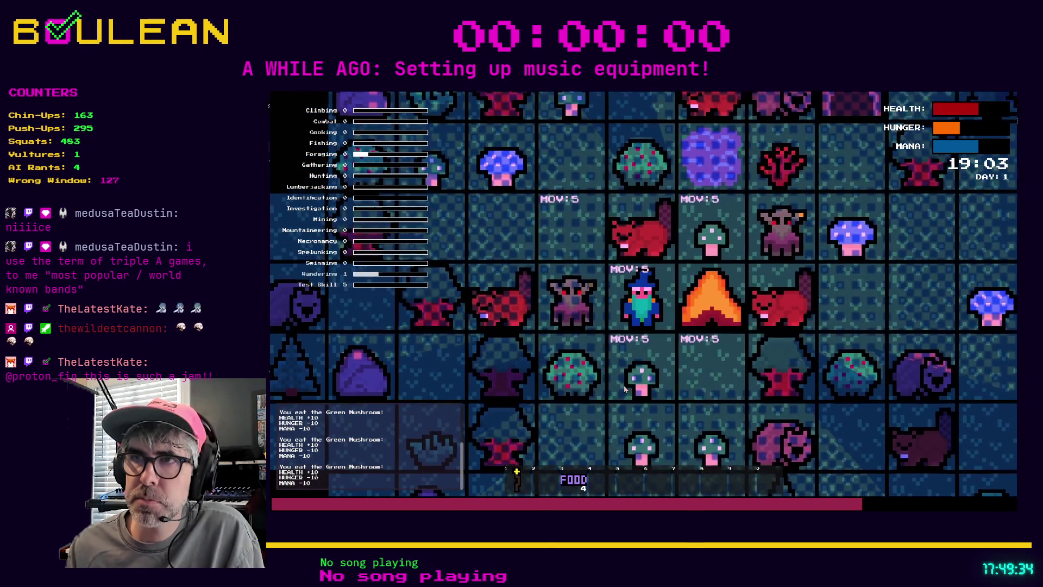
key(a)
key(Up)
key(Up)
key(Up)
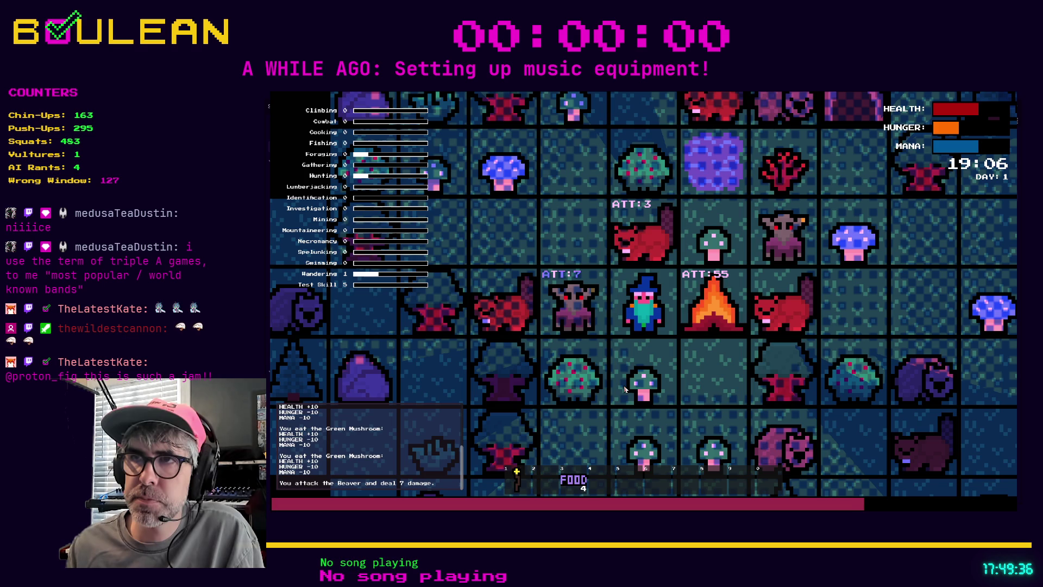
key(Up)
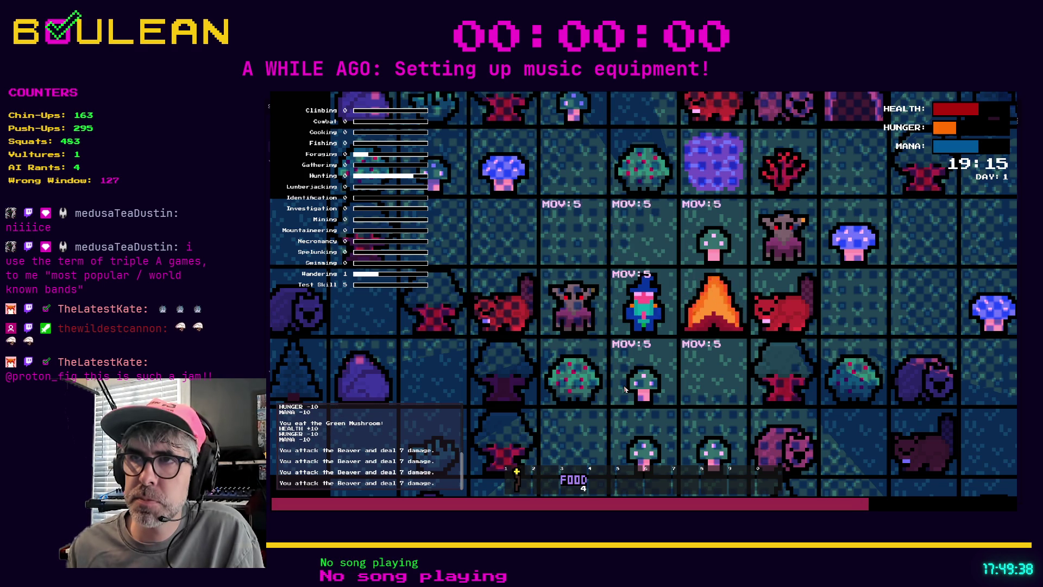
key(Up)
- Collect a Green Mushroom, drop it to the left, and pick two Berries from the bush
key(Right)
key(d)
key(Left)
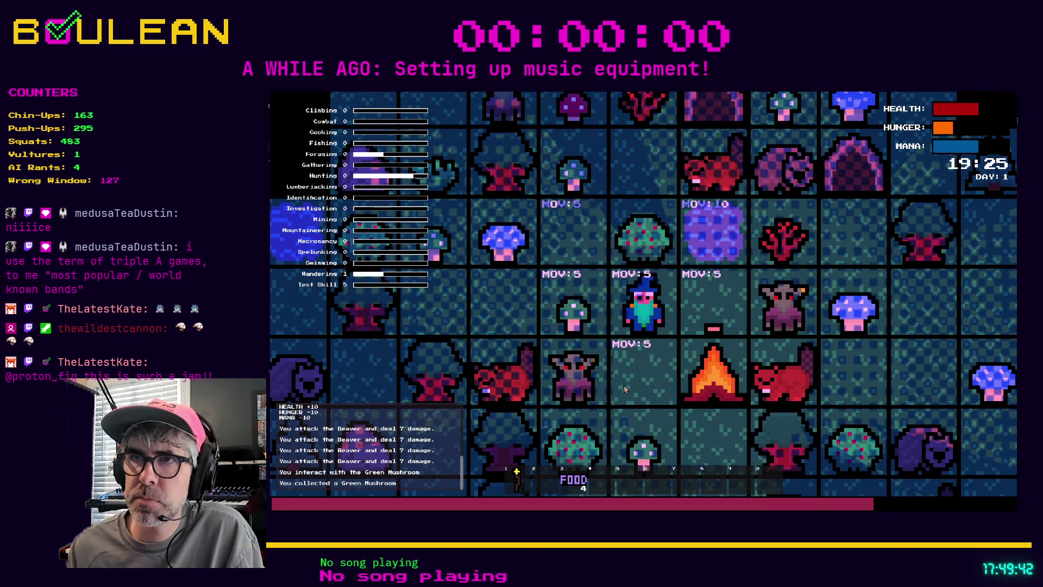
key(i)
key(Up)
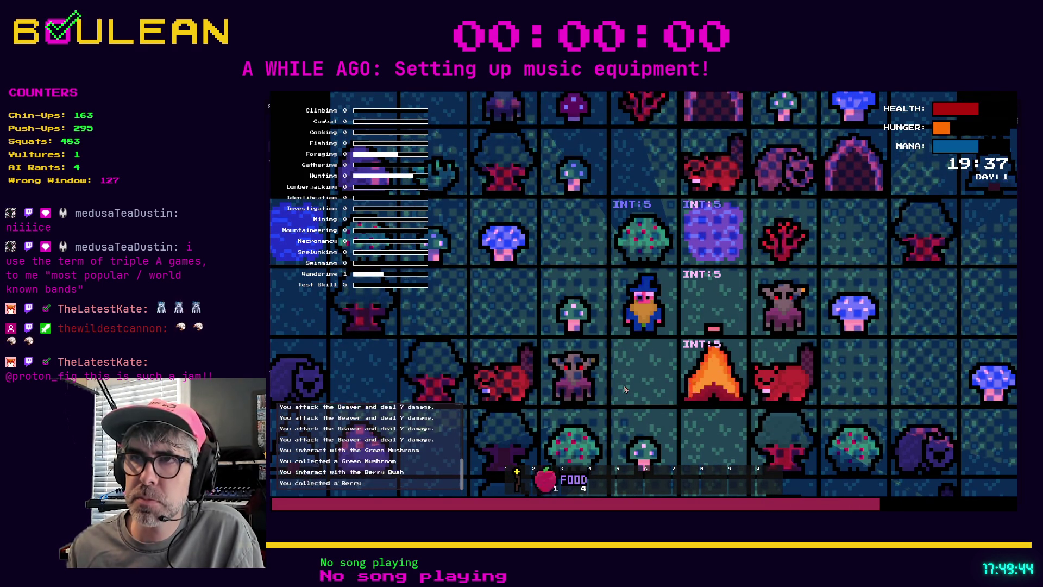
key(Up)
- Drop a berry, re-collect it, eat a berry, and stop the test run
key(d)
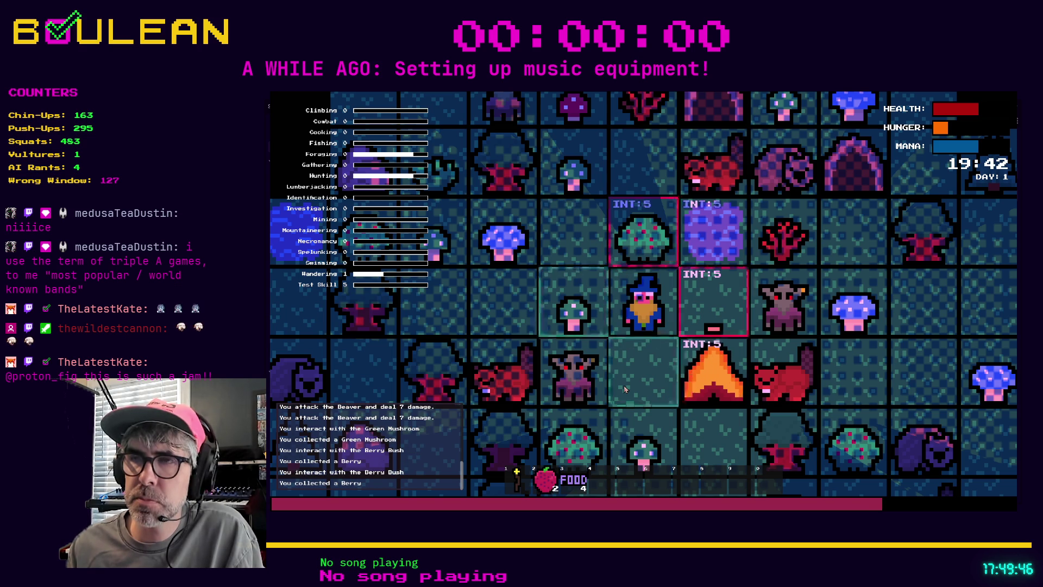
key(Down)
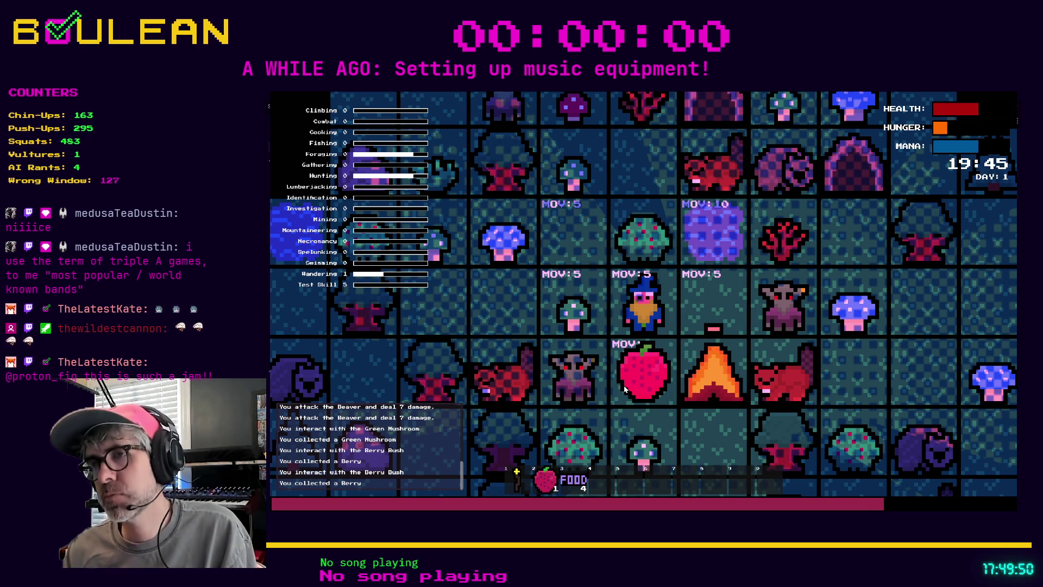
key(Down)
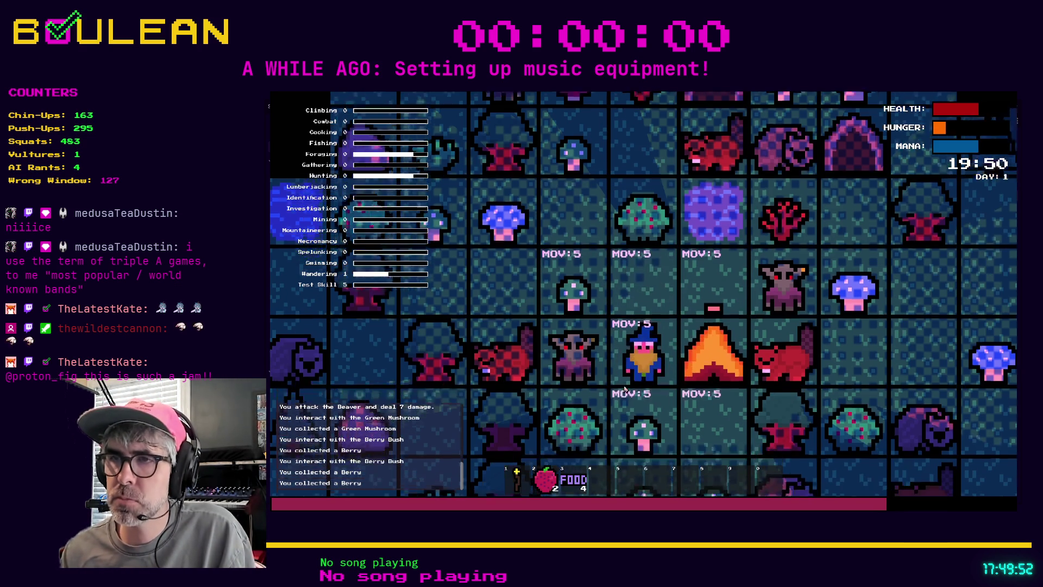
key(2)
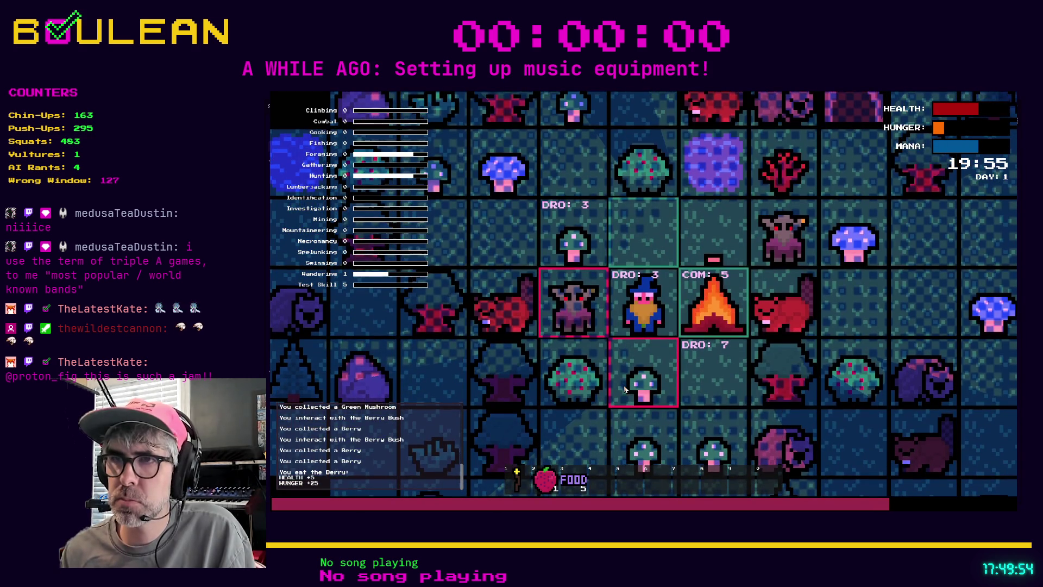
key(2)
key(2)
key(2)
key(2)
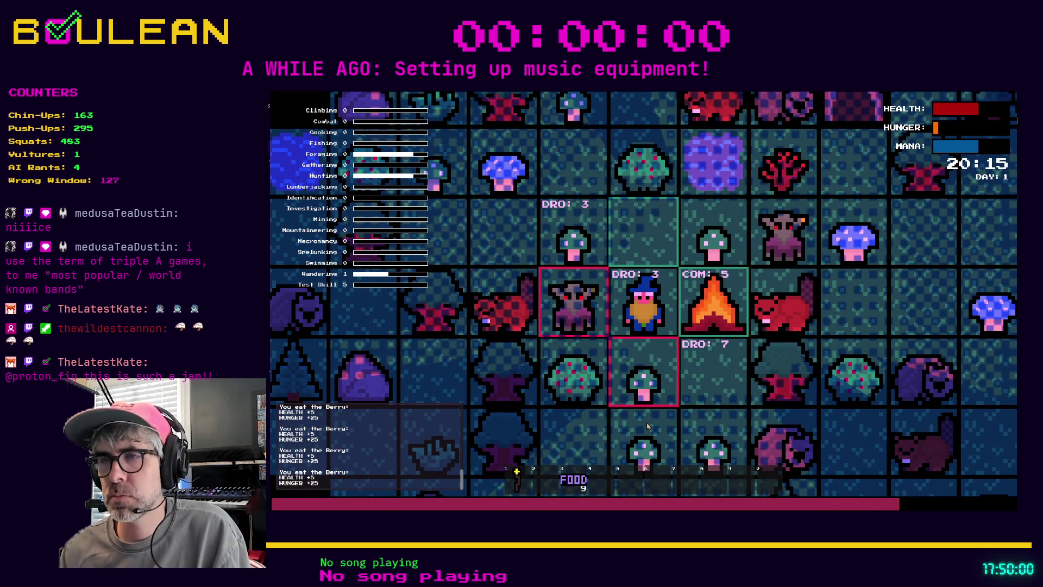
key(Escape)
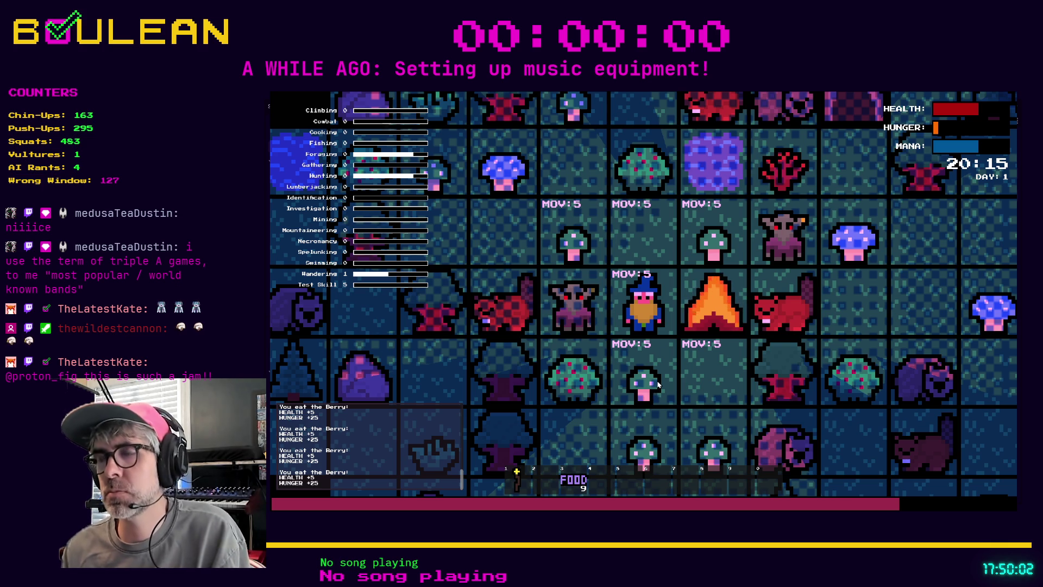
key(F8)
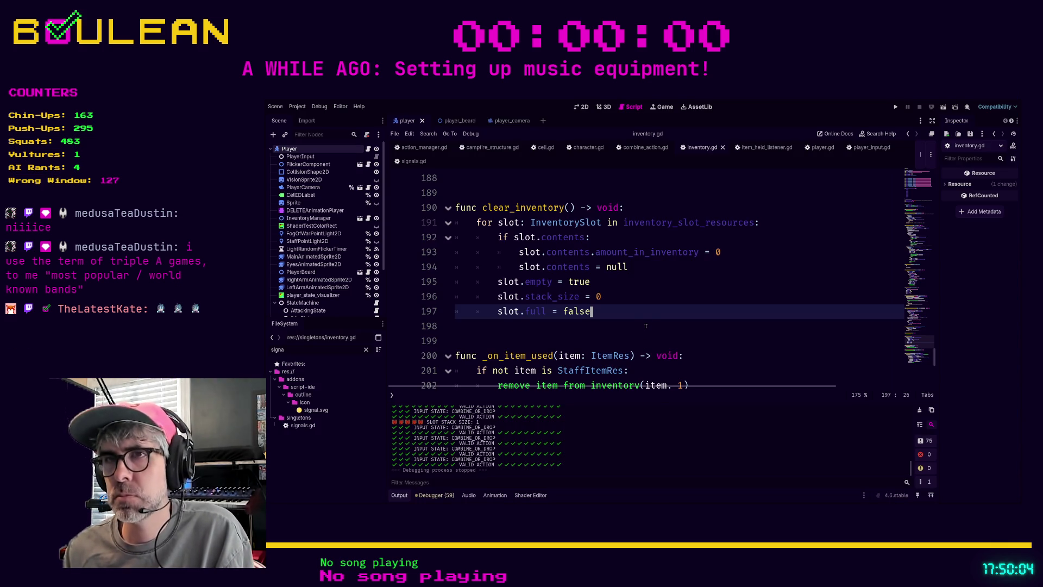
- Review inventory.gd and campfire_structure.gd, then read through item_held_listener.gd down to _on_player_is_not_holding_item
scroll(661, 293, down, 2)
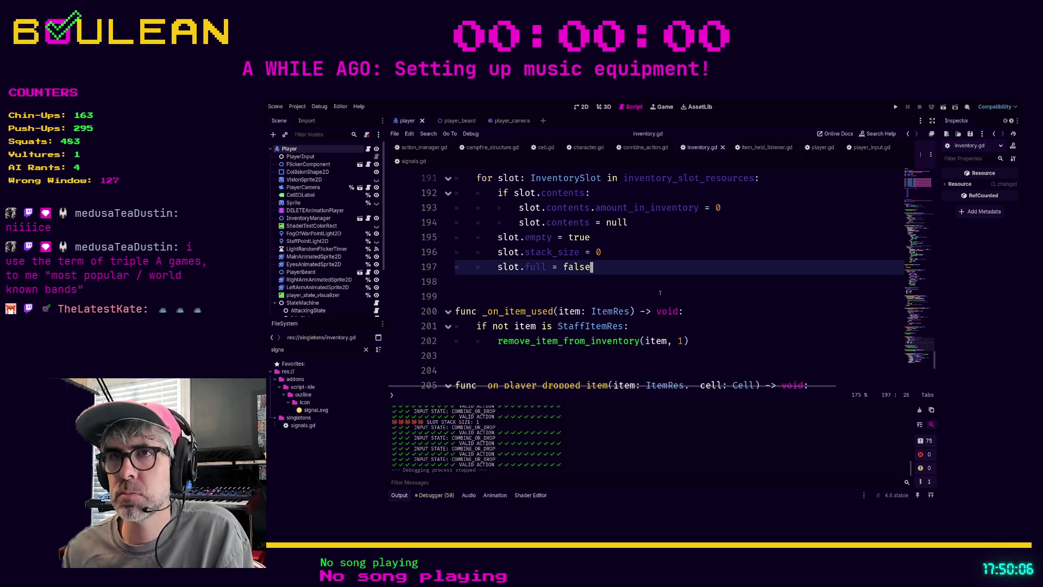
scroll(660, 294, down, 2)
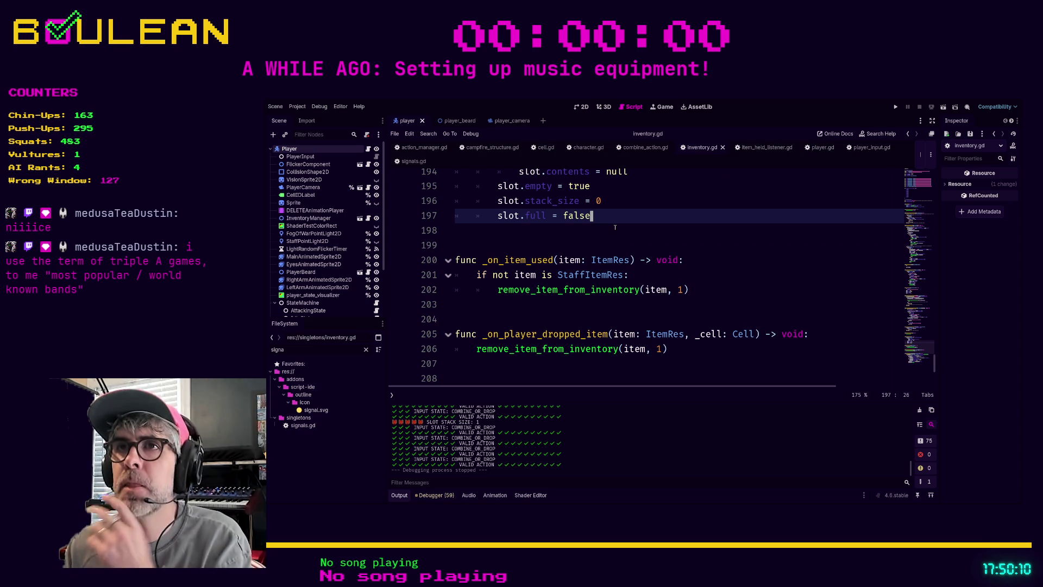
scroll(615, 227, up, 3)
scroll(615, 227, up, 4)
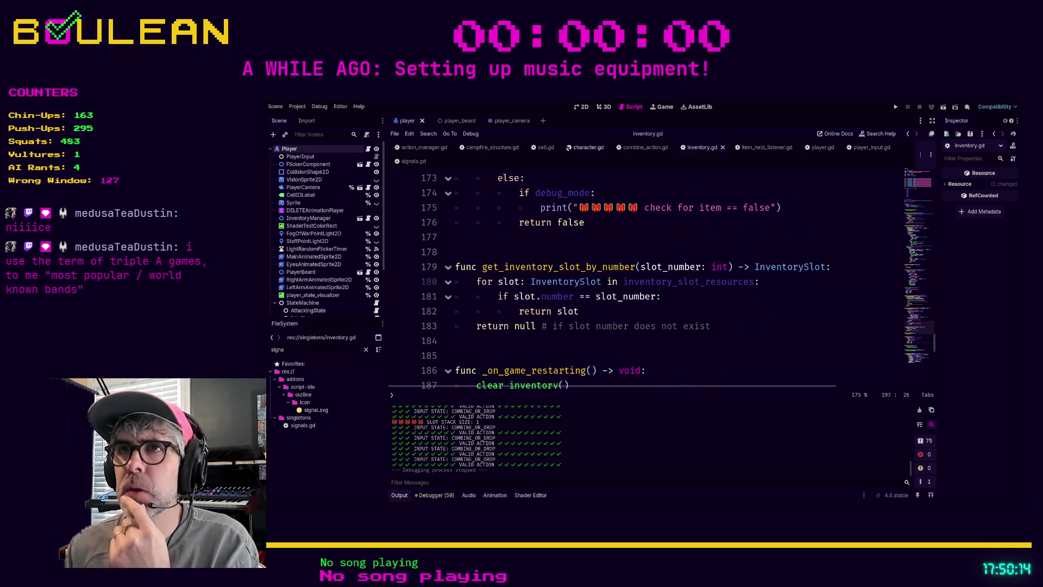
click(495, 147)
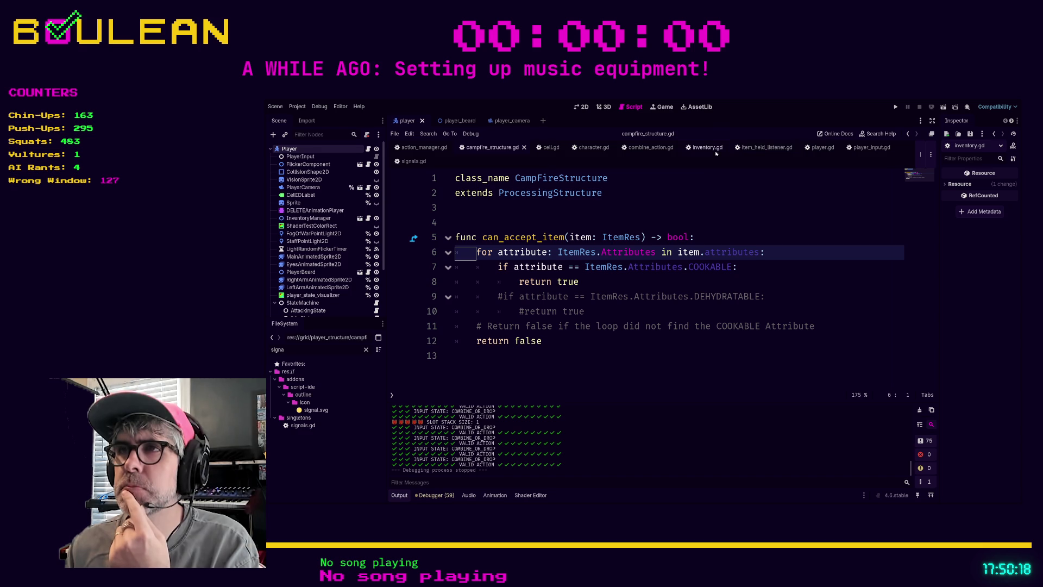
click(759, 147)
scroll(762, 220, down, 2)
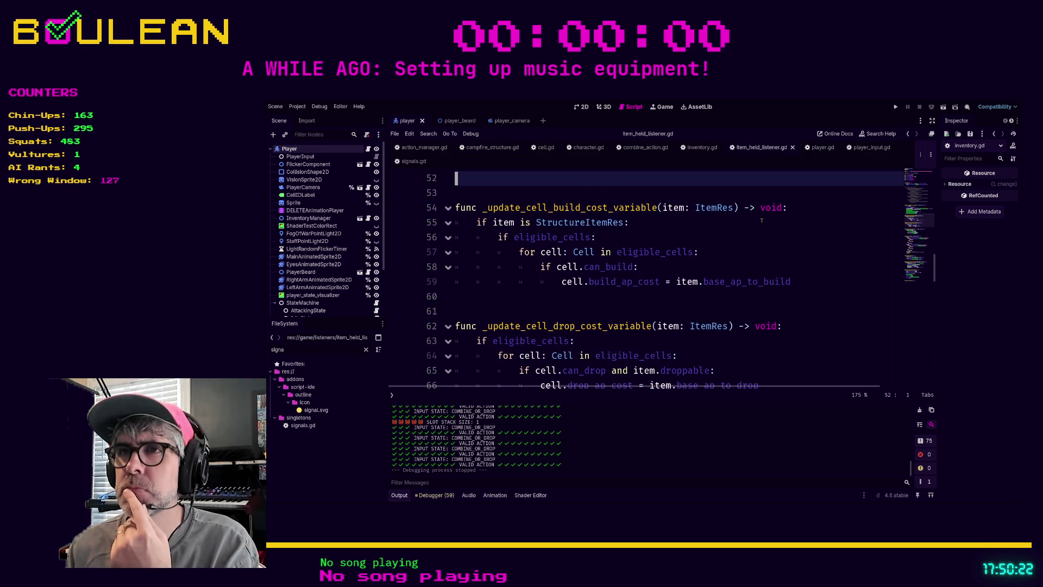
scroll(762, 220, down, 6)
scroll(761, 220, down, 8)
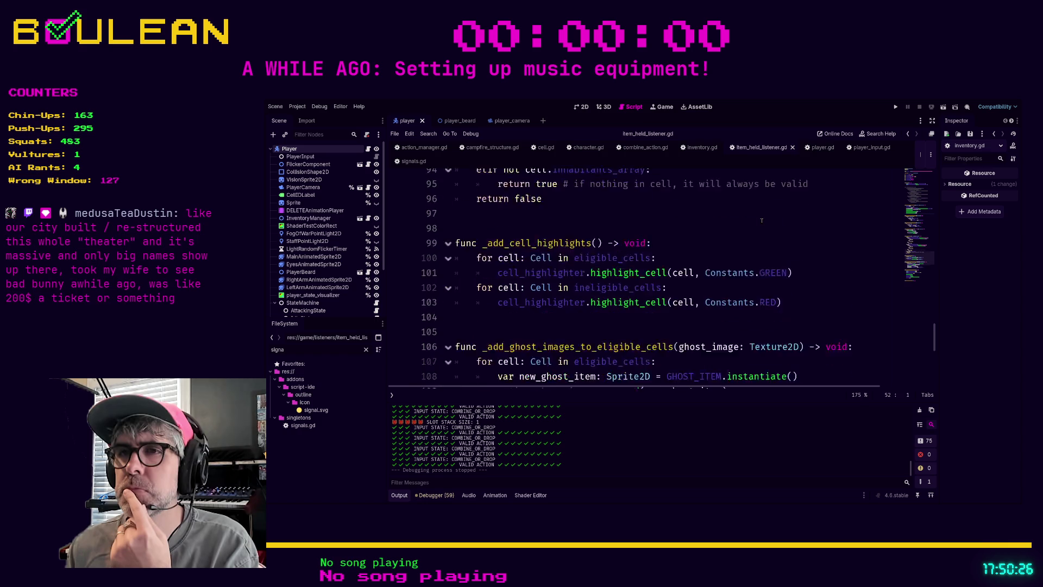
scroll(761, 221, down, 3)
scroll(762, 220, down, 3)
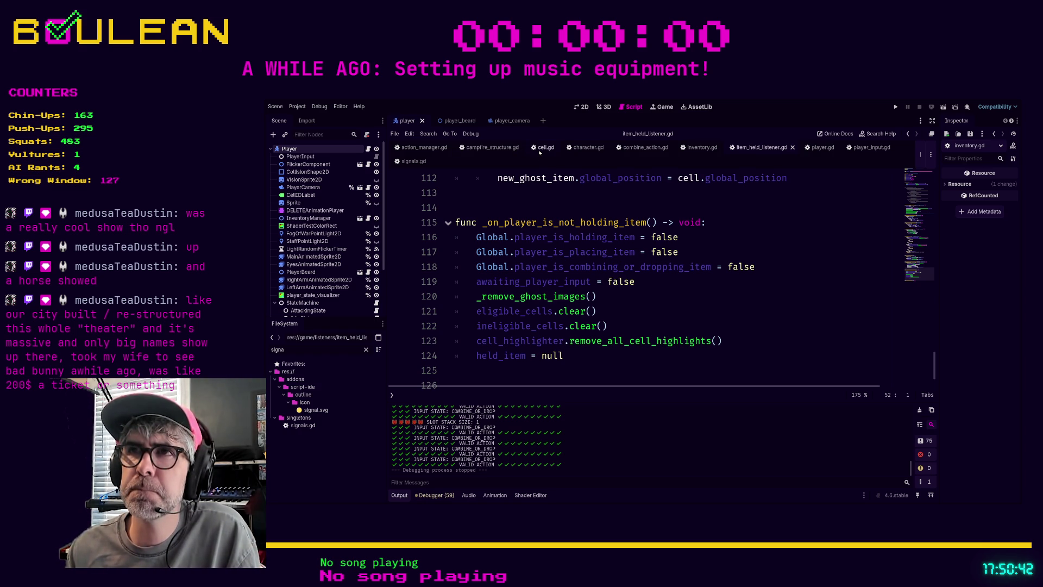
- In combine_action.gd, insert 'var qty_remaining: int =' on a new line 11 of execute
click(646, 147)
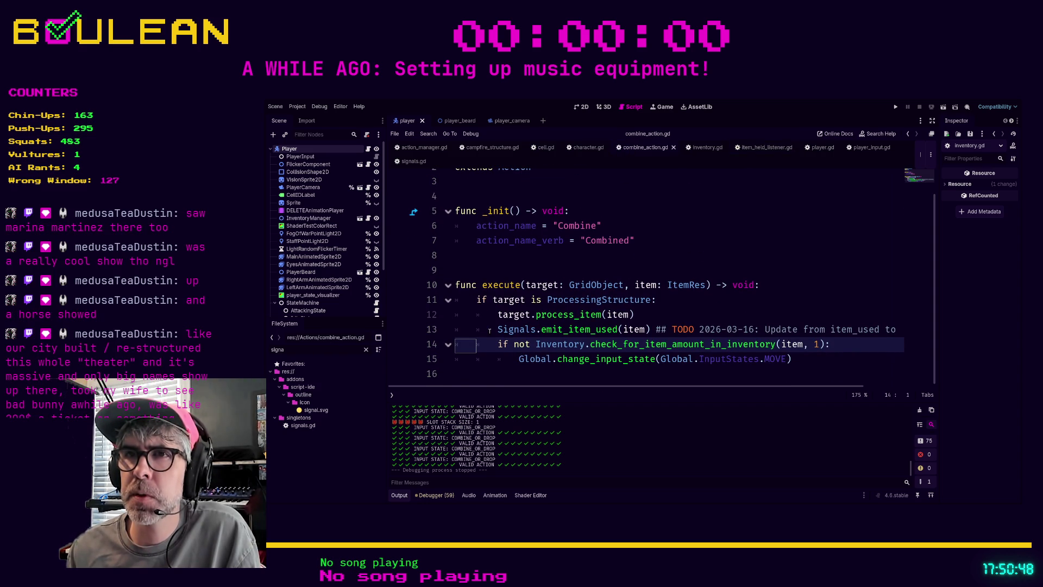
key(Up)
key(Up)
key(Up)
key(ctrl+shift+Return)
text(var remaining)
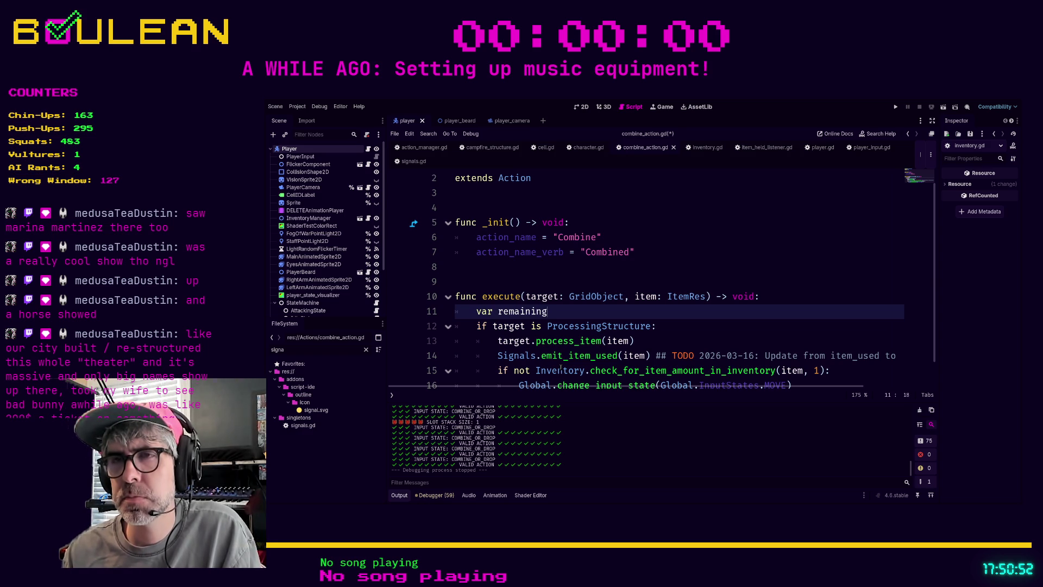
key(BackSpace)
key(BackSpace)
key(BackSpace)
key(BackSpace)
text(qty)
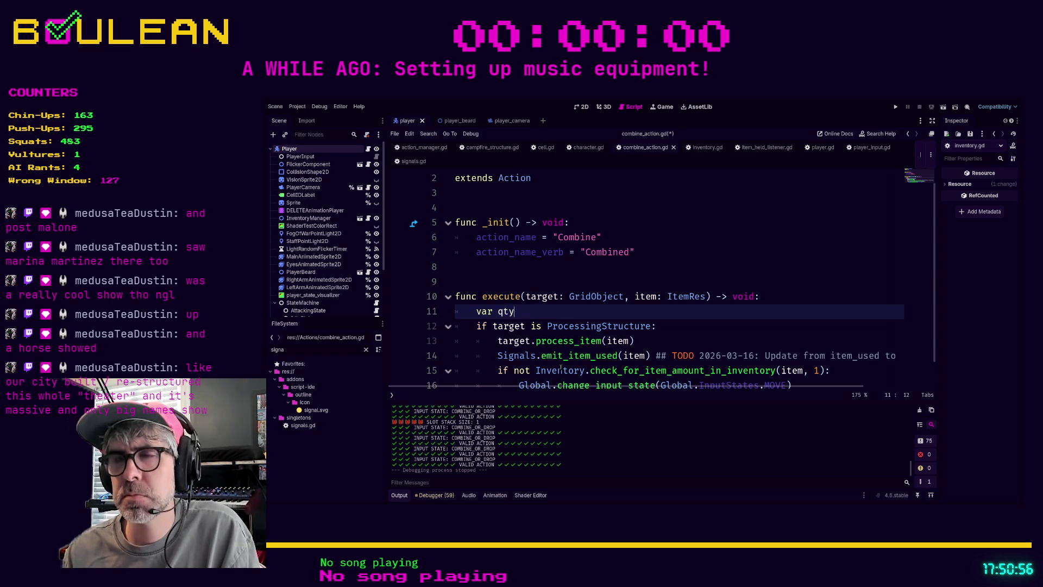
text(_remaining: i)
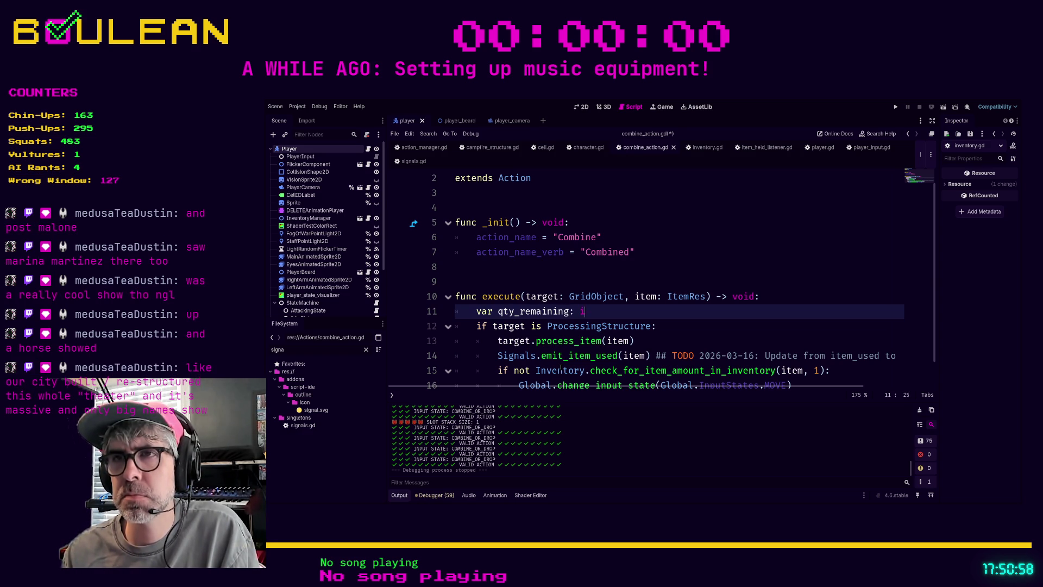
text(nt =)
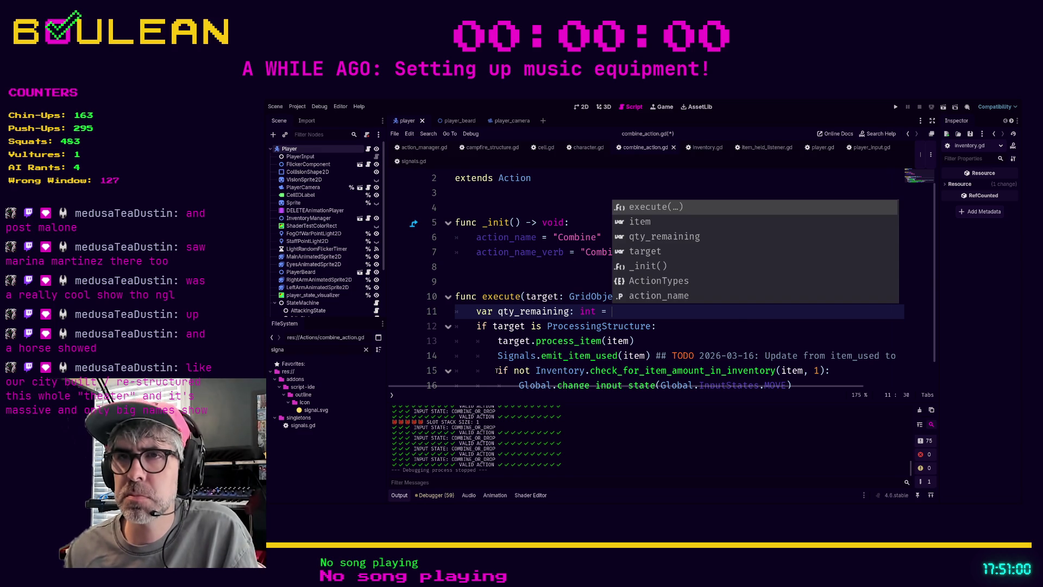
- Move the Inventory.check_for_item_amount_in_inventory(item, 1) call from line 15 into qty_remaining's value
click(497, 370)
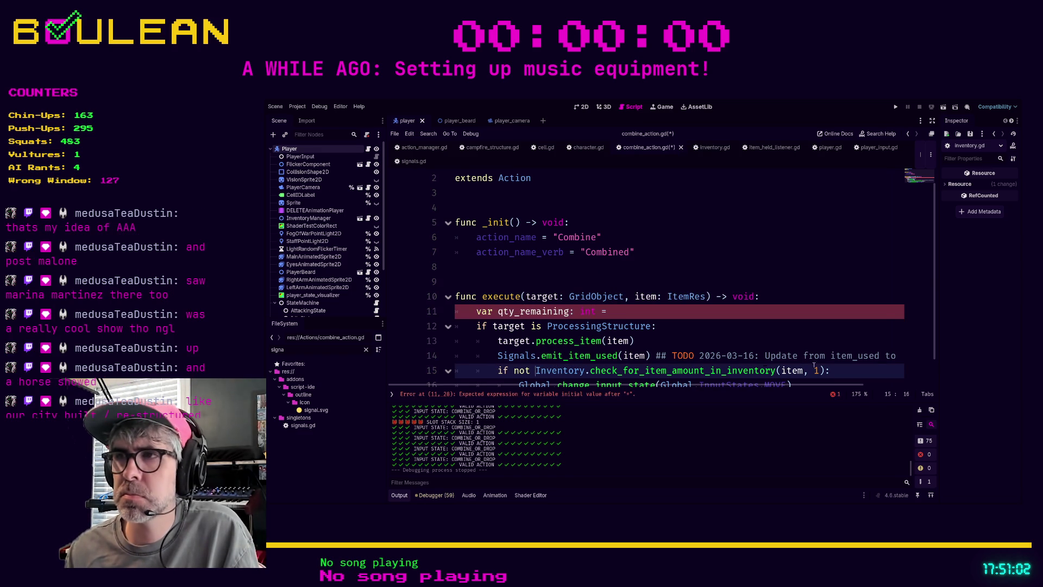
shift+click(832, 373)
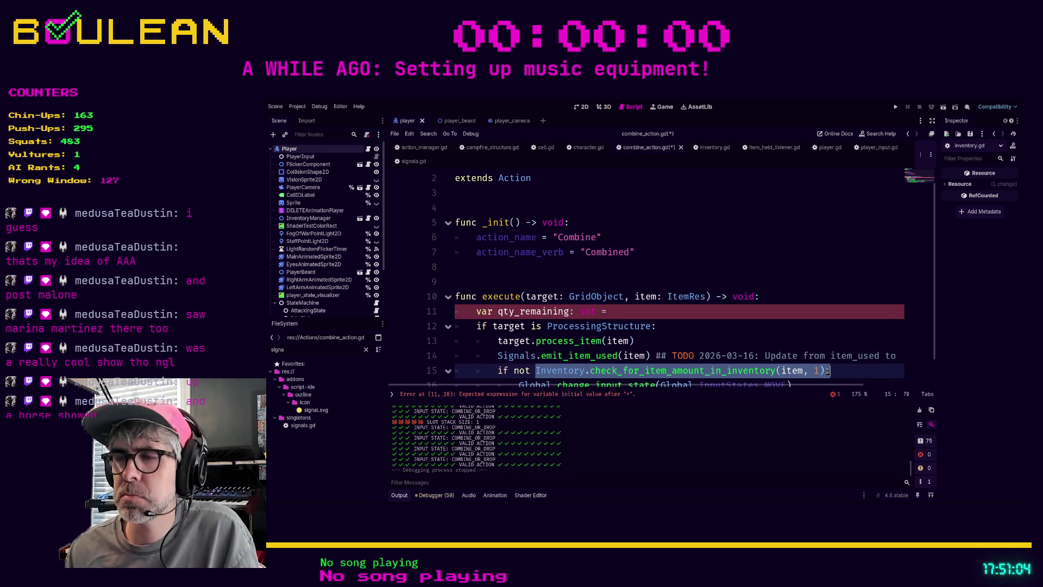
key(ctrl+x)
click(697, 309)
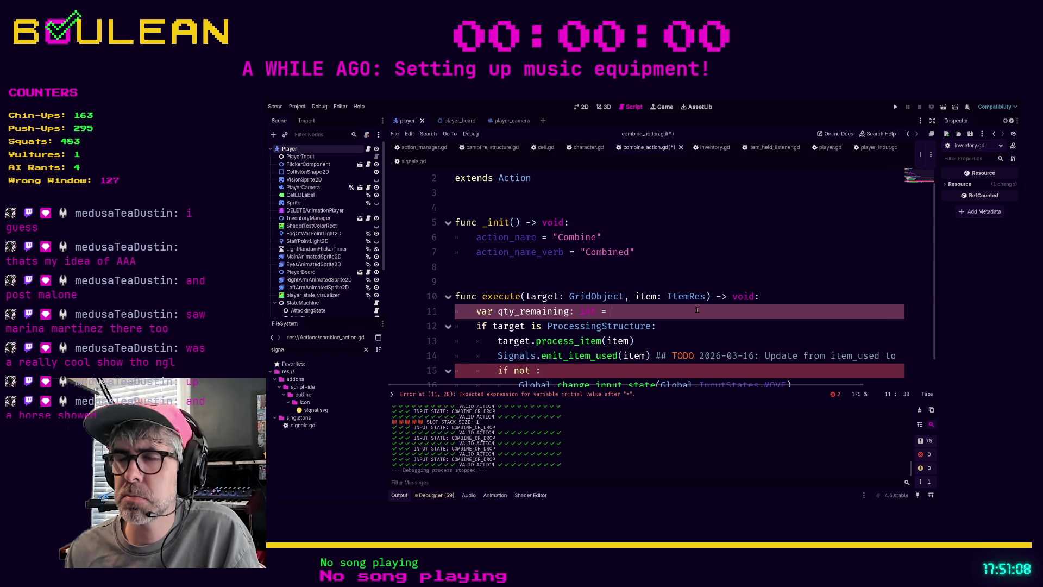
key(ctrl+v)
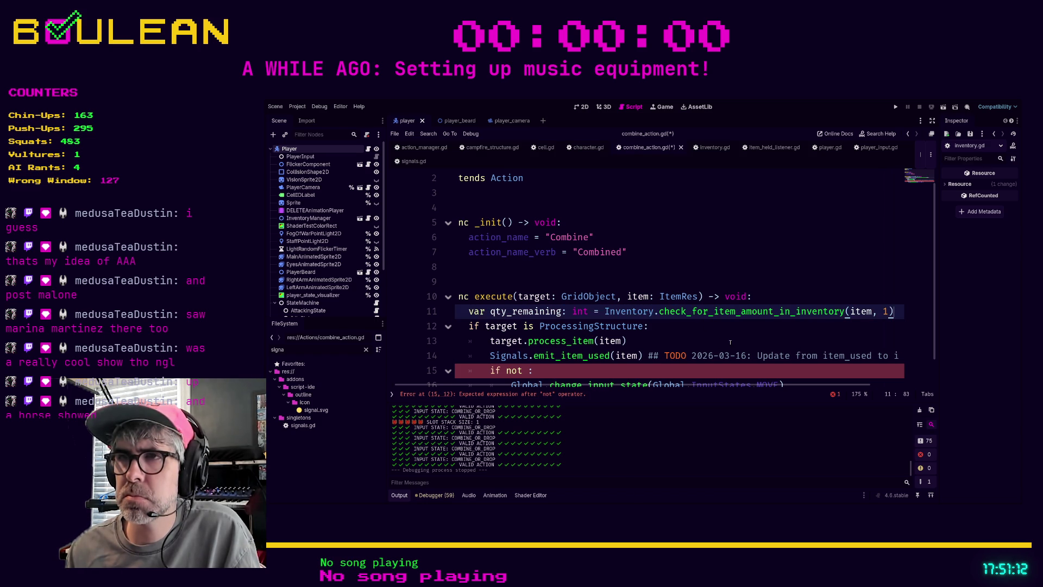
drag(673, 385, 656, 385)
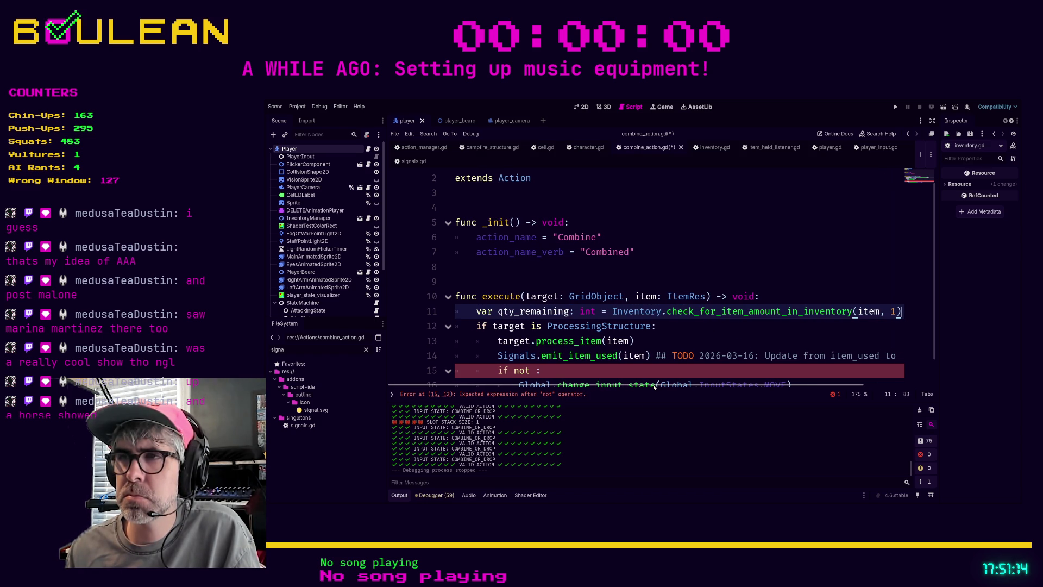
scroll(637, 340, down, 1)
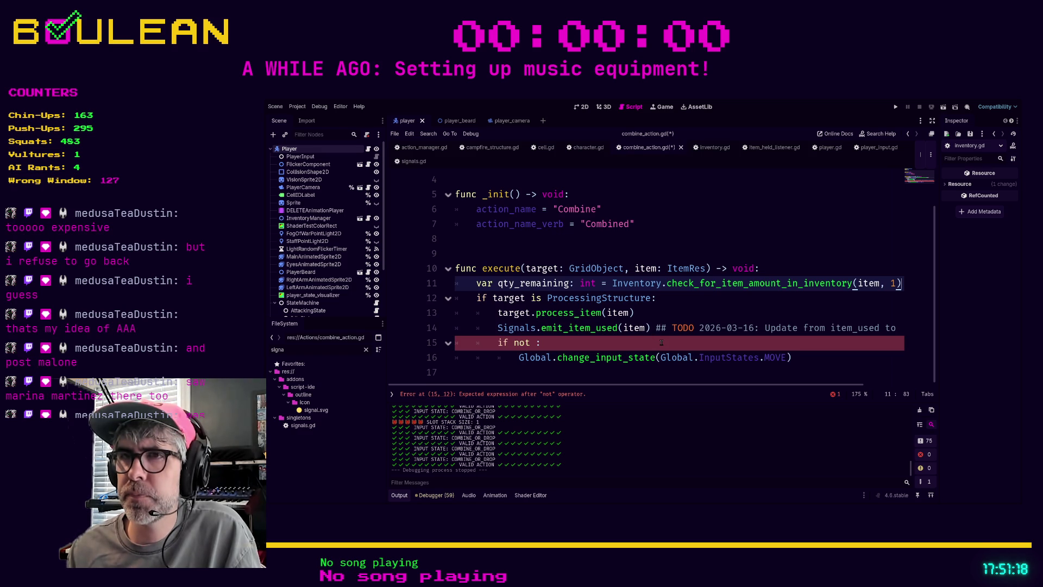
scroll(625, 315, up, 1)
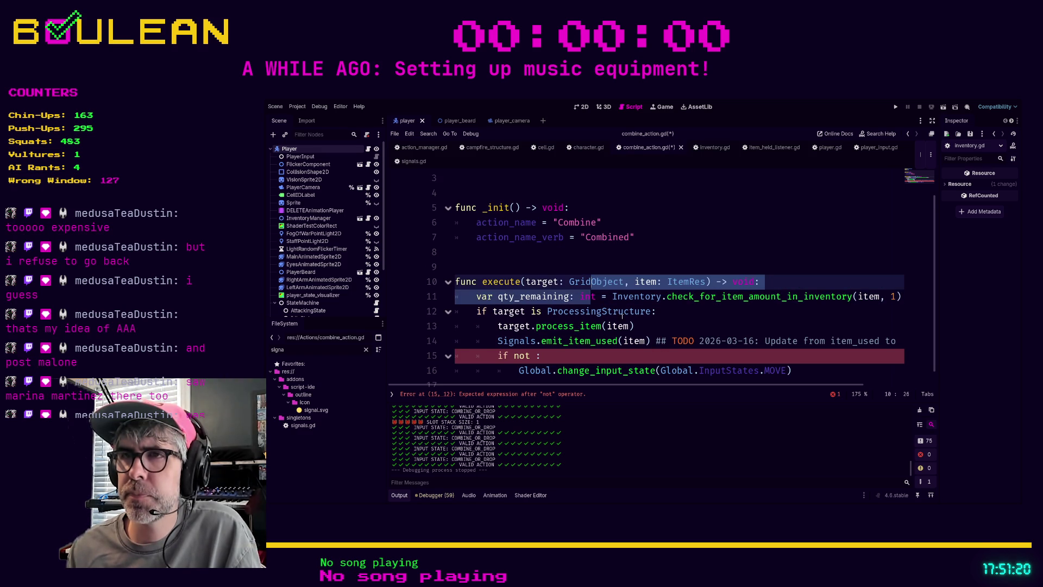
click(597, 296)
- Retype qty_remaining as bool on line 11 and make line 15 read 'if not qty_remaining:'
key(BackSpace)
key(BackSpace)
key(BackSpace)
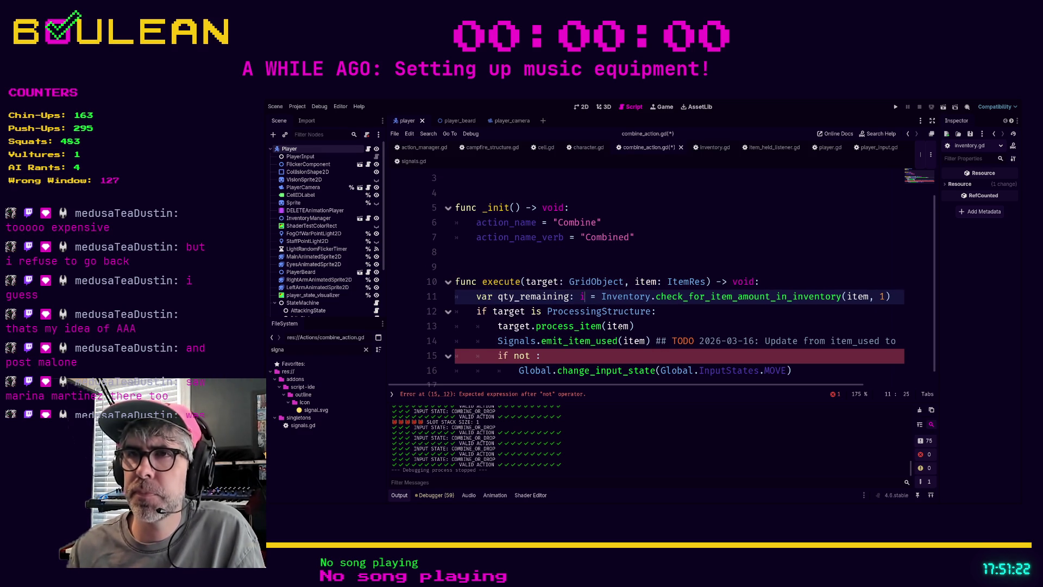
text(bool)
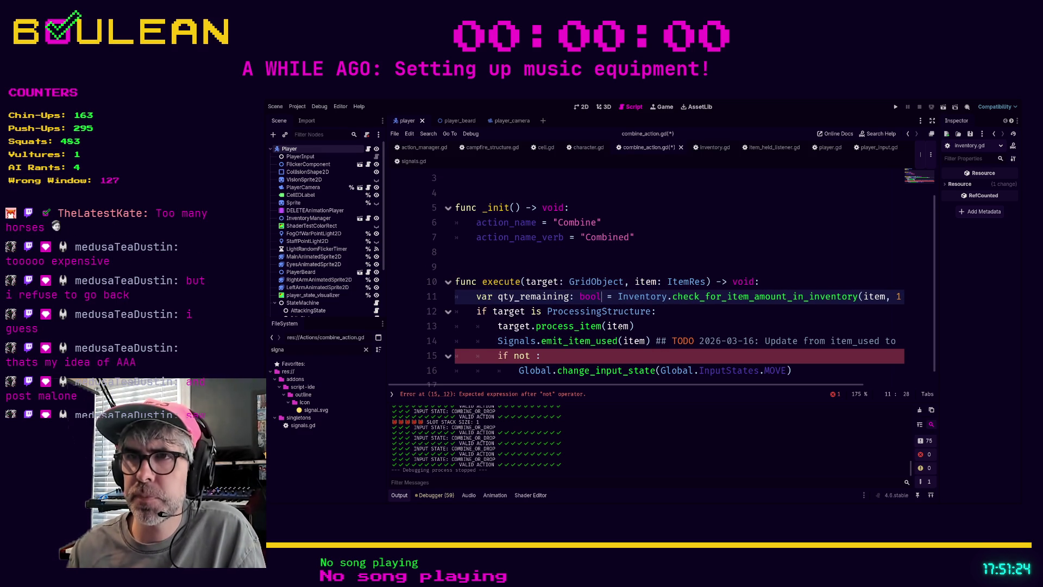
click(584, 355)
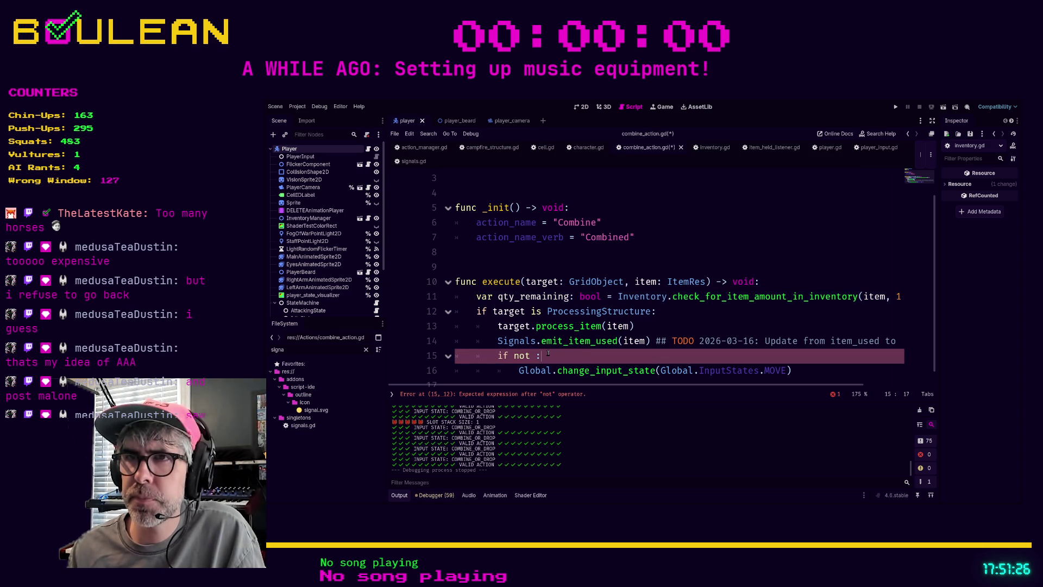
click(531, 356)
key(Right)
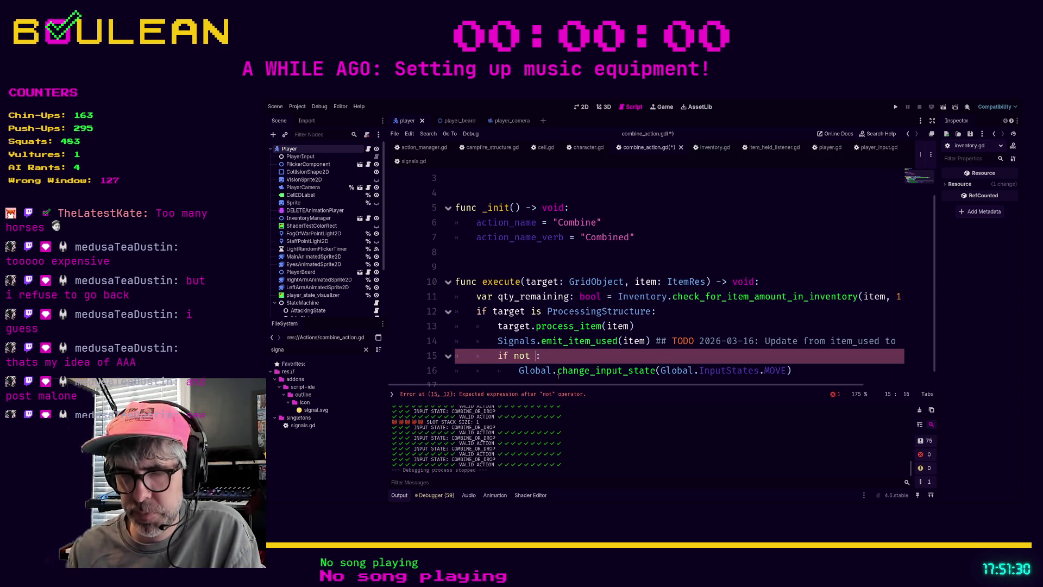
text(qty+re)
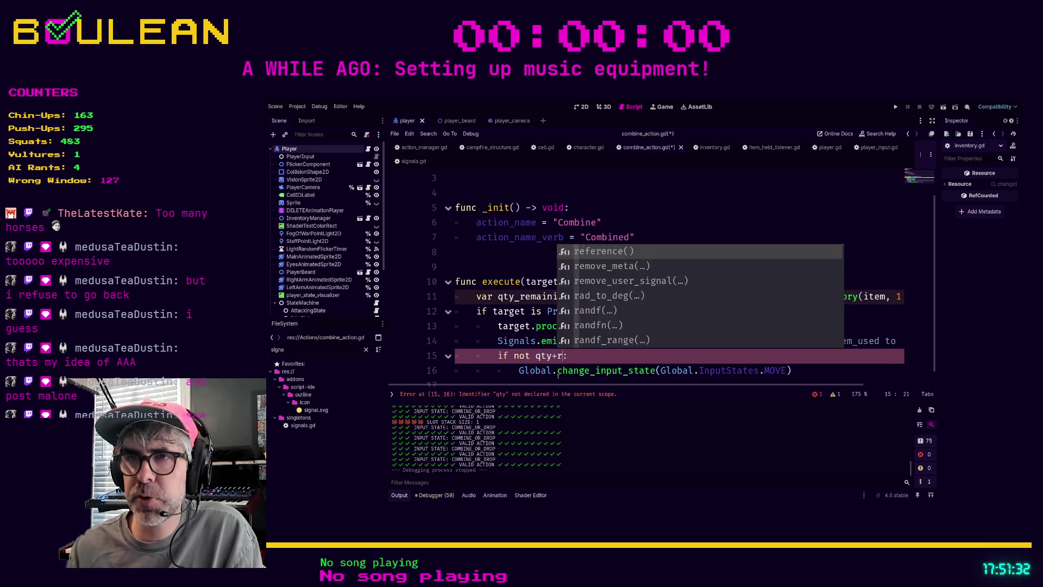
key(BackSpace)
key(BackSpace)
key(BackSpace)
text(_remaining)
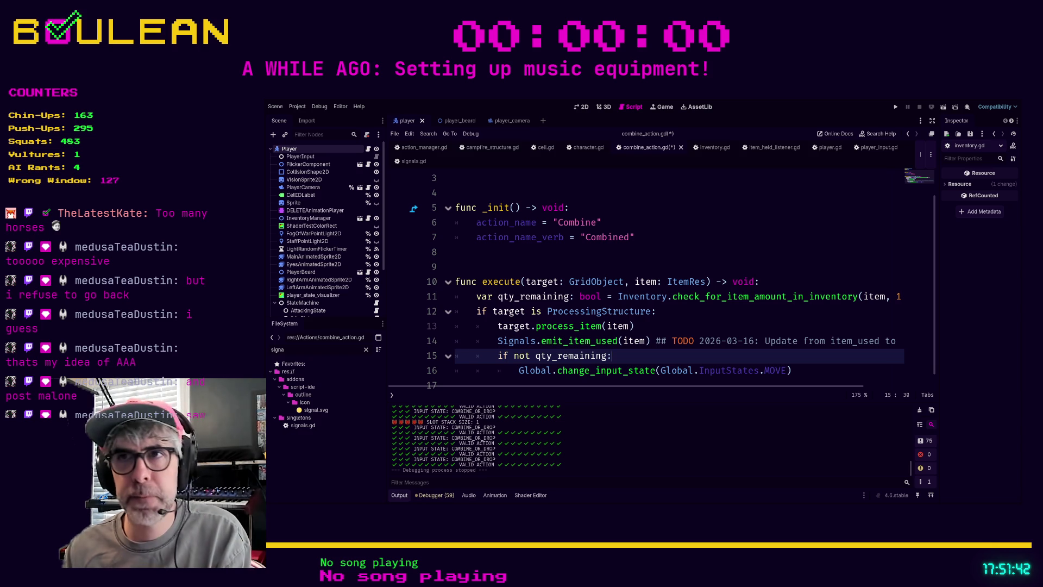
scroll(674, 348, down, 1)
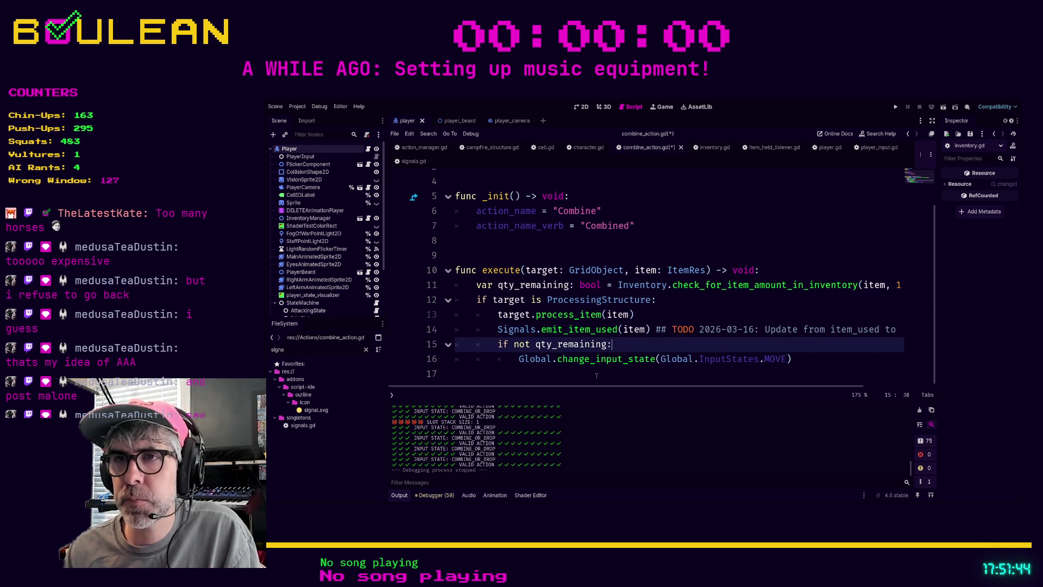
- Insert a Signals.player_is_not_holding_item line above the input-state change in combine_action.gd
scroll(597, 376, up, 1)
click(520, 371)
key(Return)
key(Up)
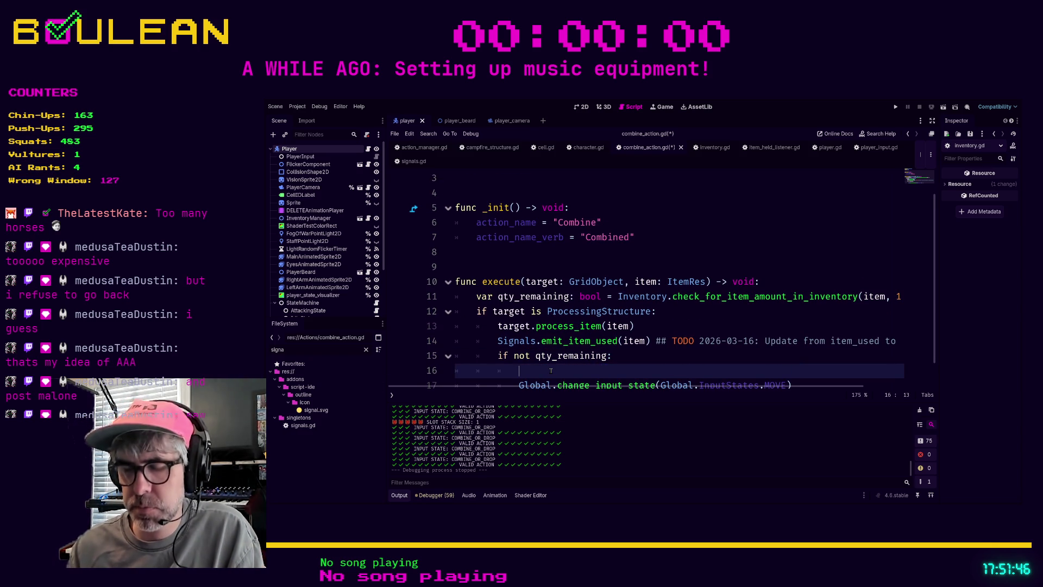
text(Global.player)
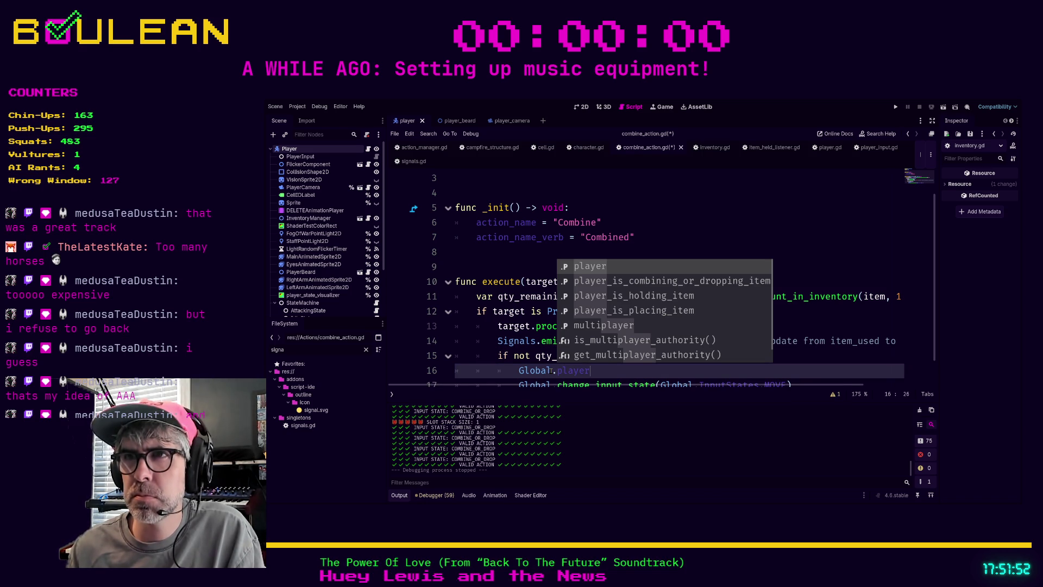
text(_is_no)
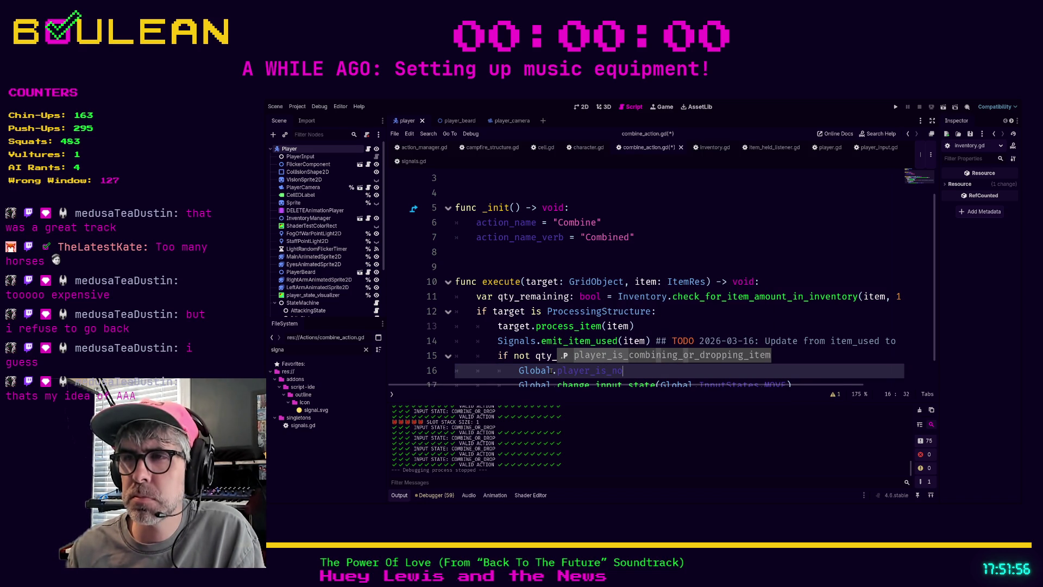
key(BackSpace)
key(BackSpace)
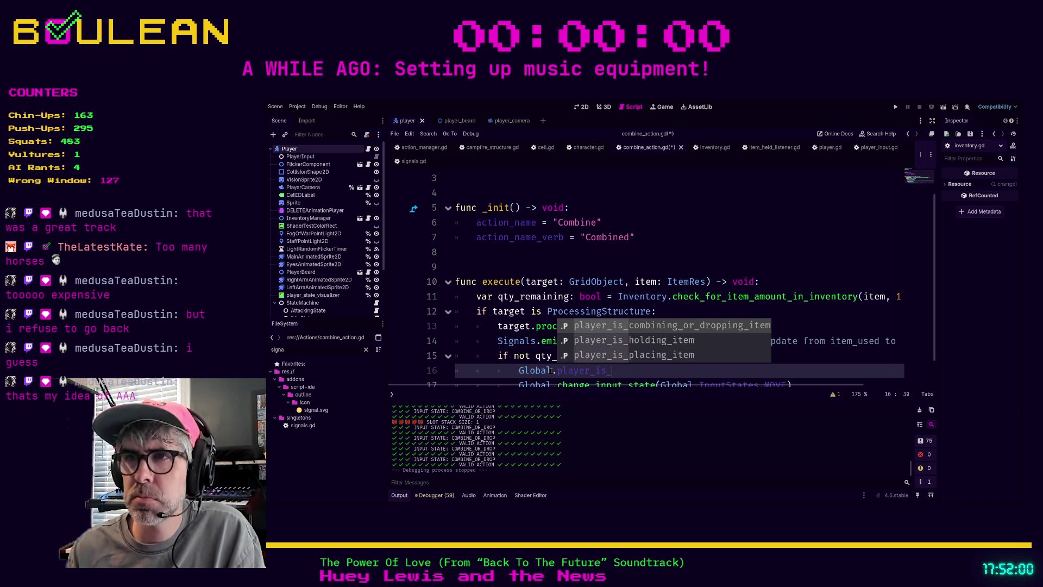
key(BackSpace)
key(BackSpace)
key(BackSpace)
key(BackSpace)
key(BackSpace)
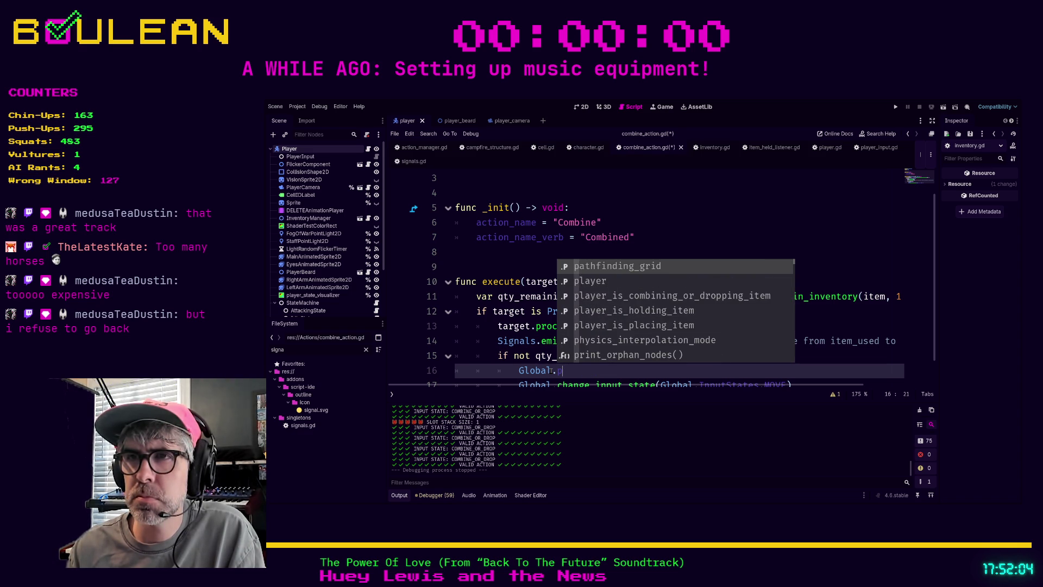
key(BackSpace)
key(BackSpace)
key(BackSpace)
text(Signals.play)
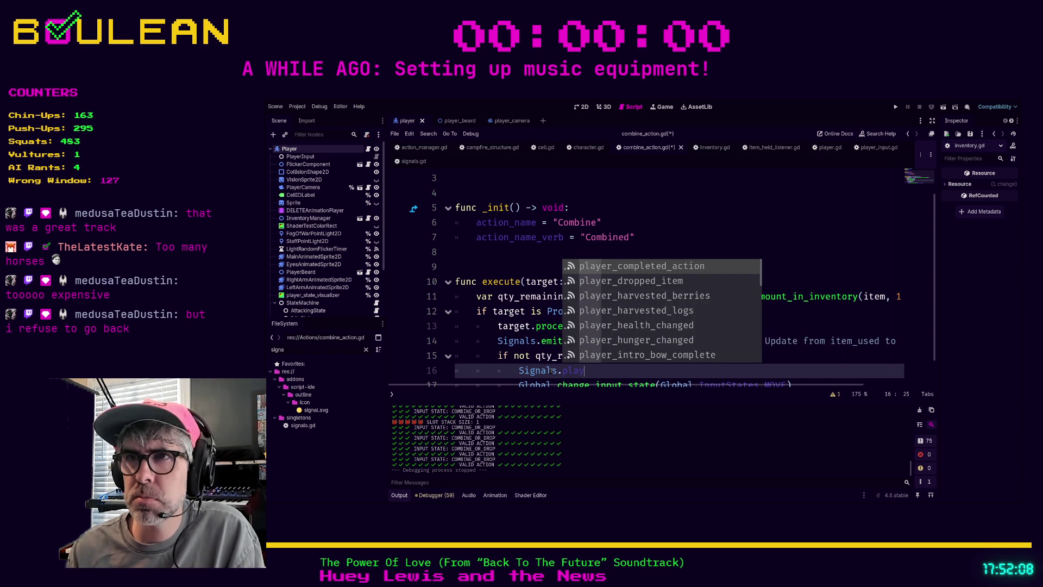
text(er_is_n)
key(Return)
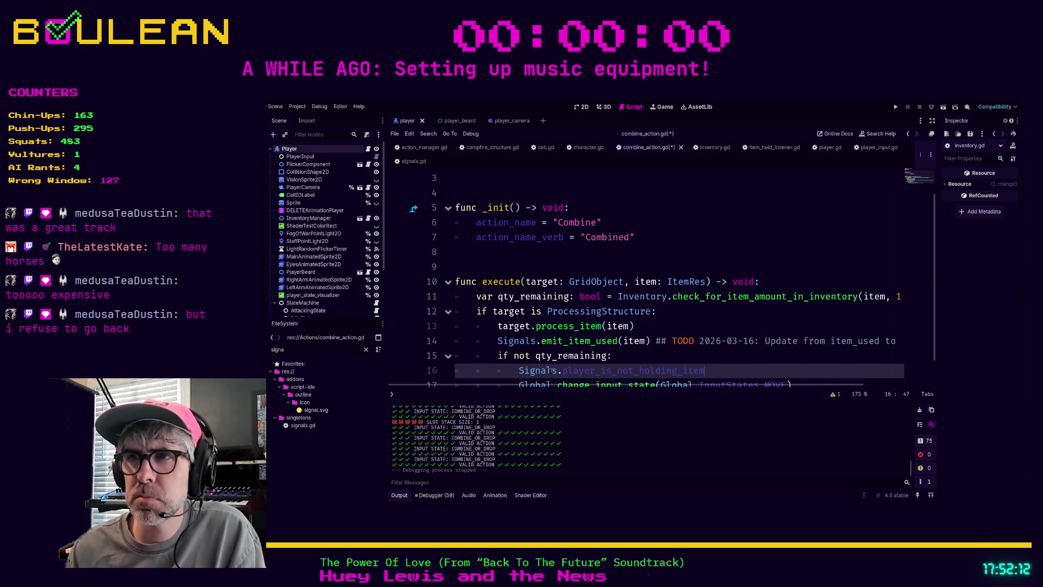
- Comment out the MOVE input-state line, save combine_action.gd, and run the game with F5
scroll(551, 370, down, 1)
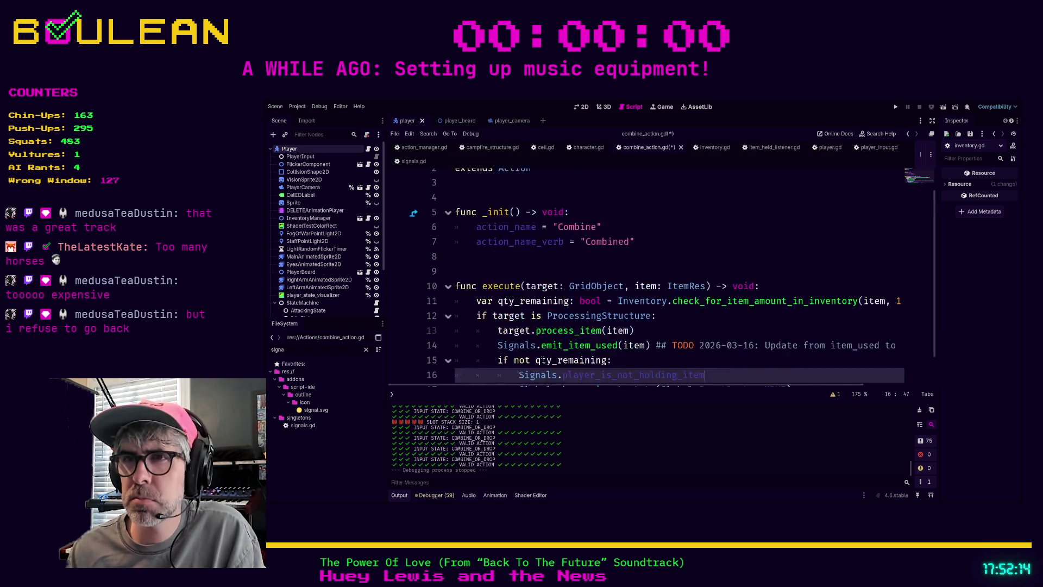
drag(519, 358, 522, 370)
click(522, 370)
key(ctrl+k)
key(ctrl+s)
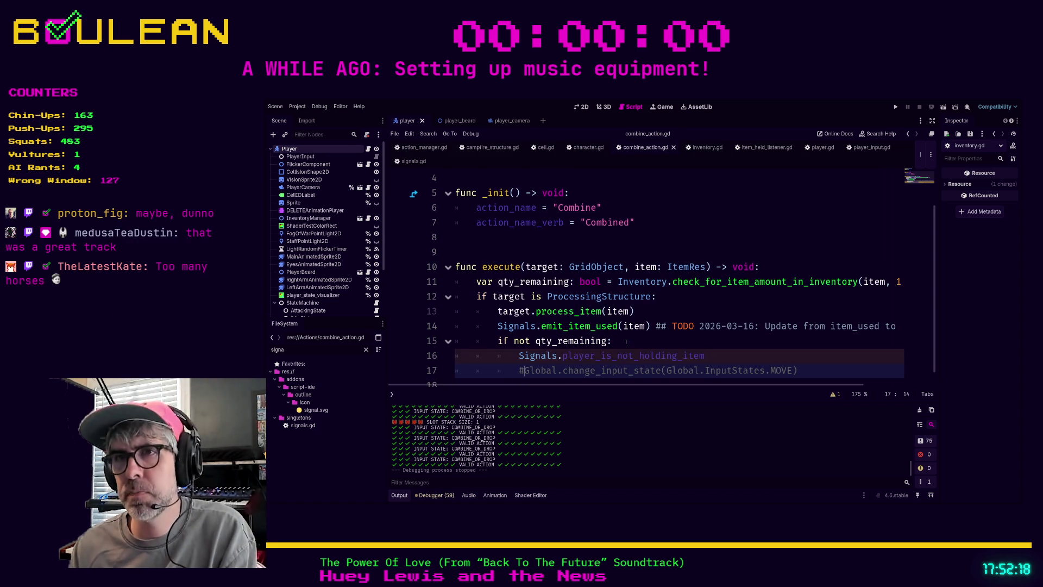
key(F5)
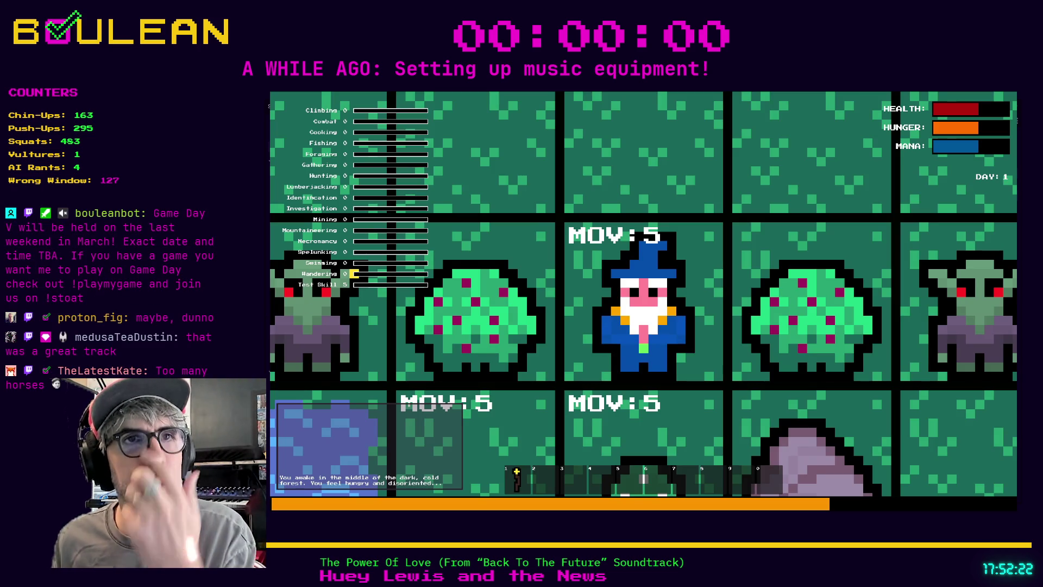
- Collect and re-drop a green mushroom, then build a campfire beside the wizard
scroll(644, 305, down, 3)
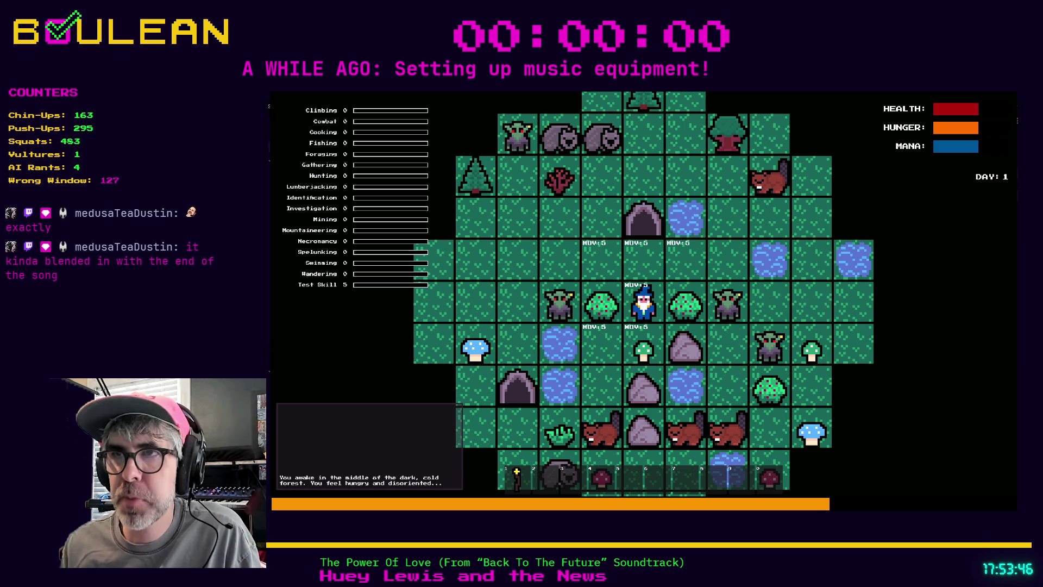
click(644, 348)
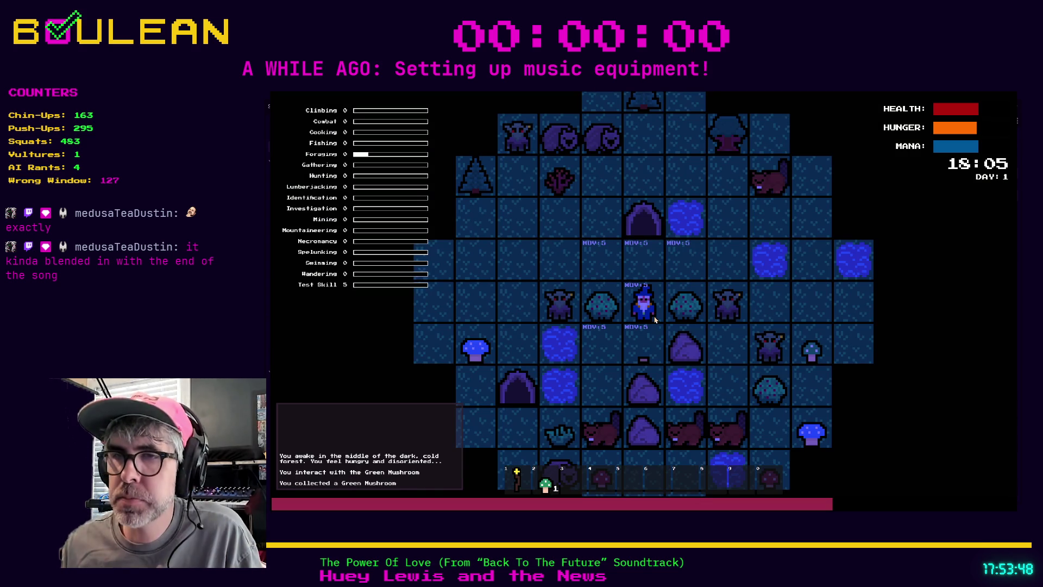
click(654, 321)
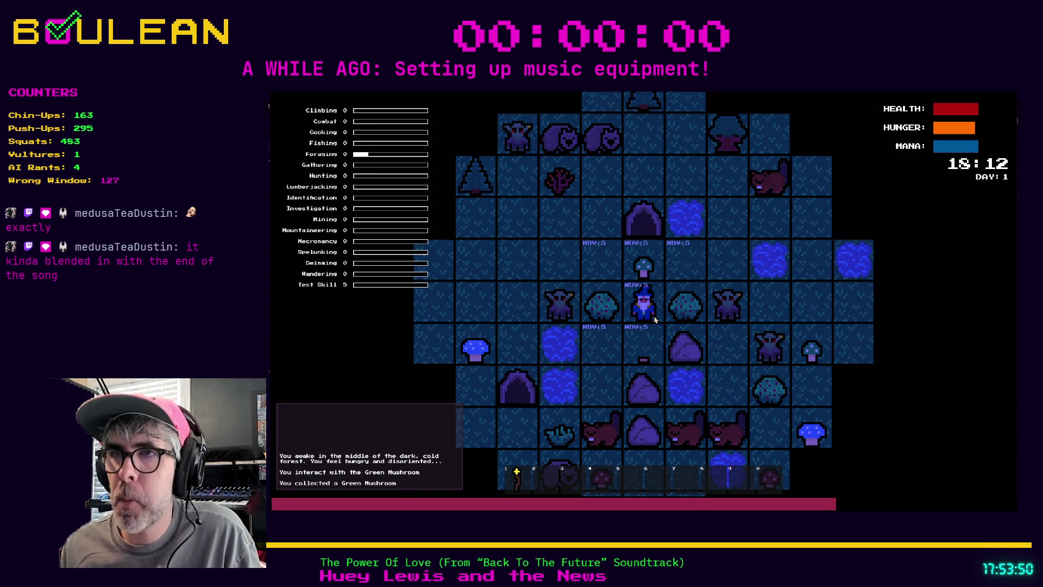
click(652, 269)
key(c)
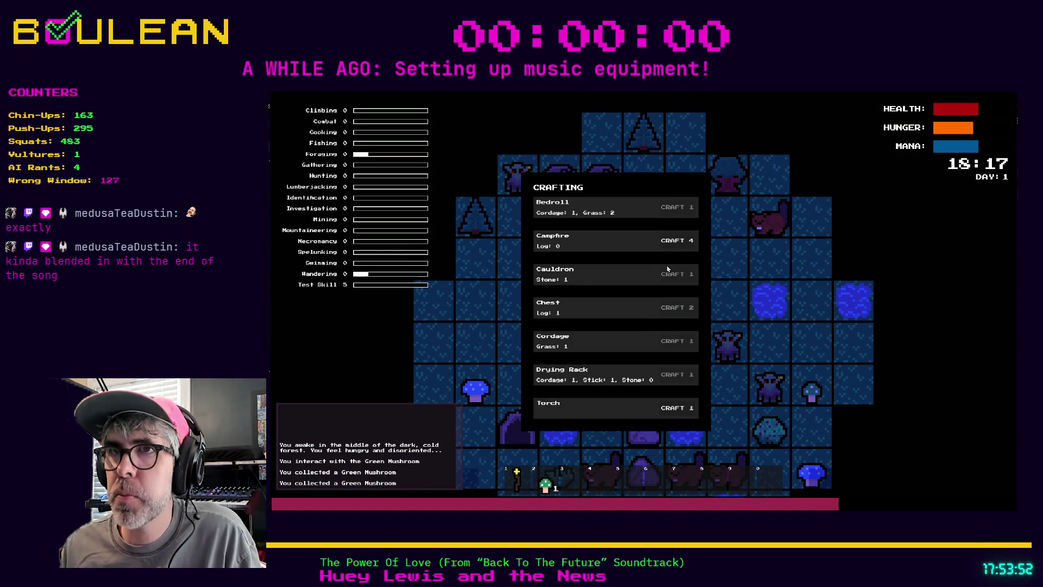
click(673, 240)
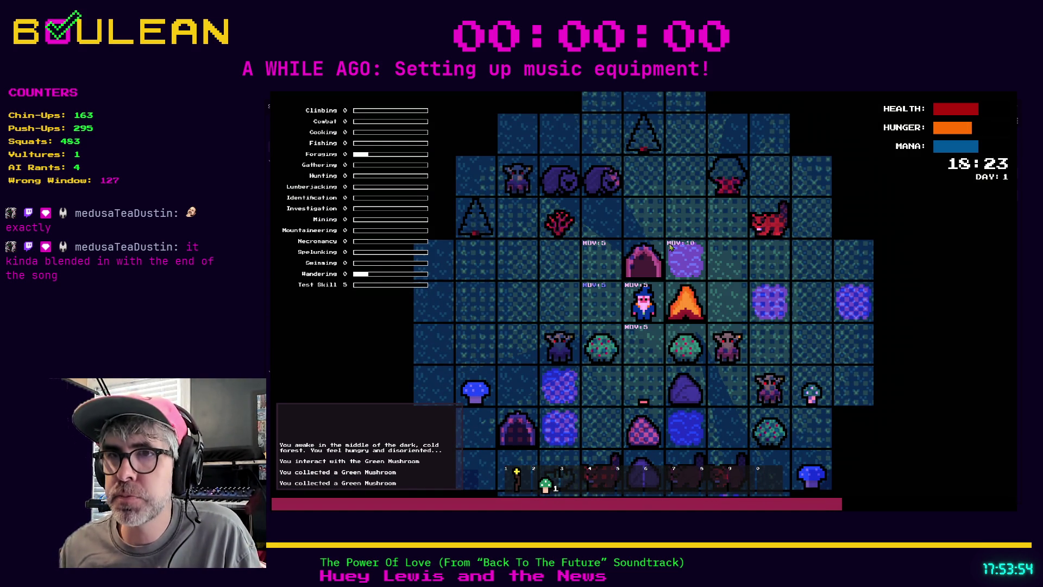
- Eat two green mushrooms from hotbar slot 2, then stop the game with F8
key(2)
key(e)
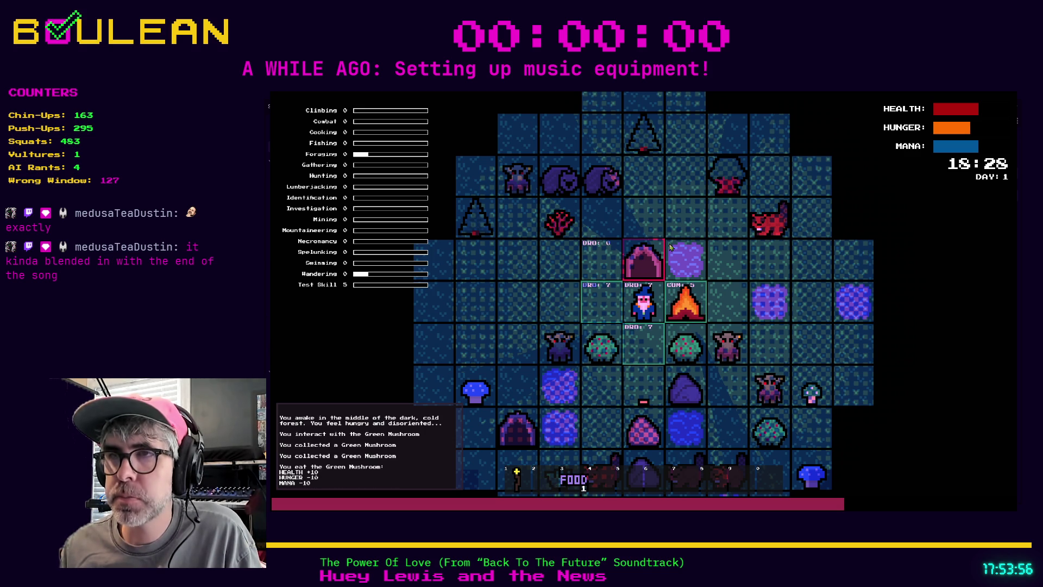
key(e)
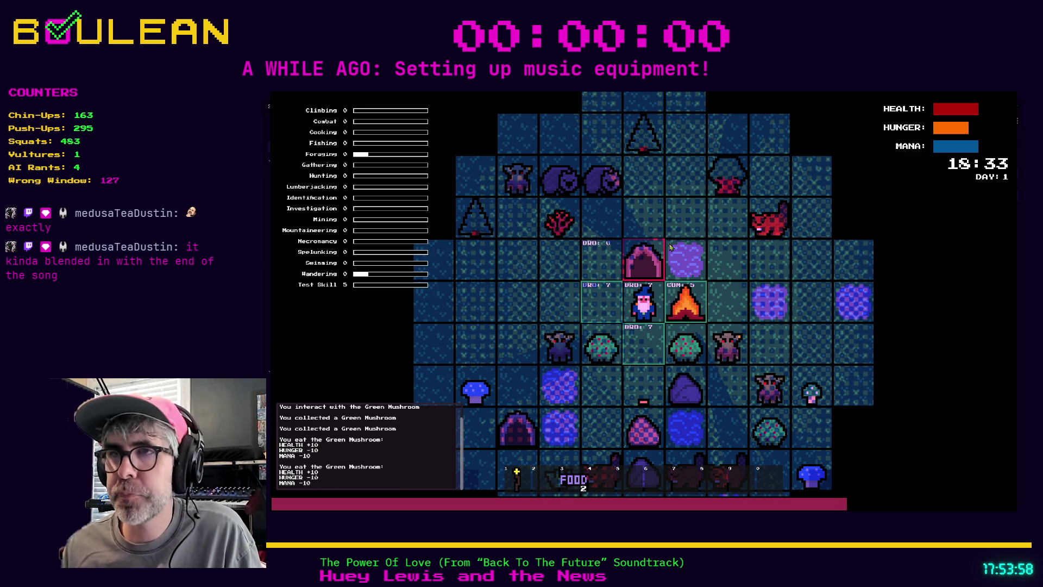
key(F8)
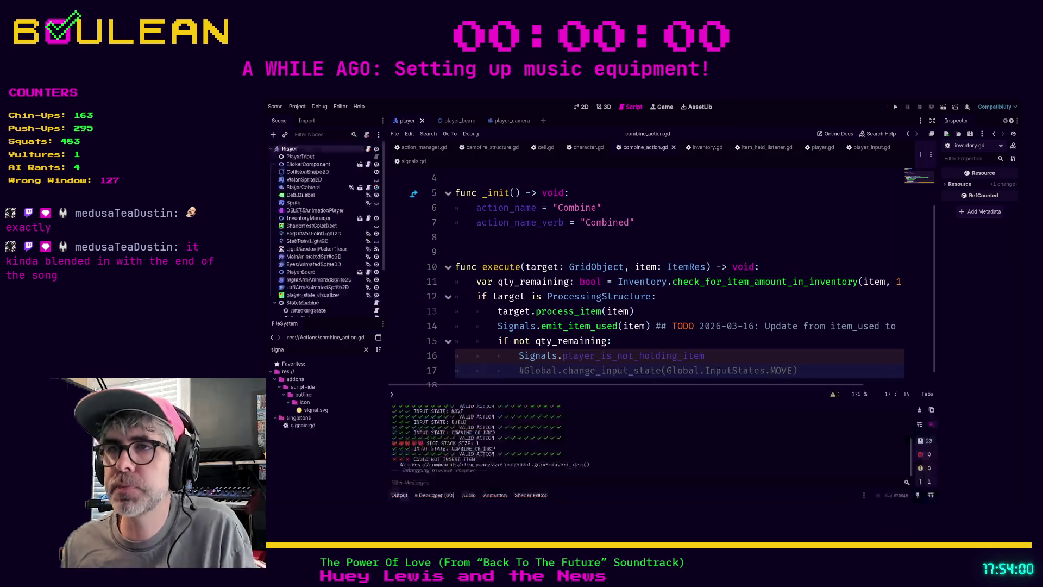
- Filter the FileSystem dock for 'drop_acti' and open drop_action.gd
scroll(646, 280, up, 1)
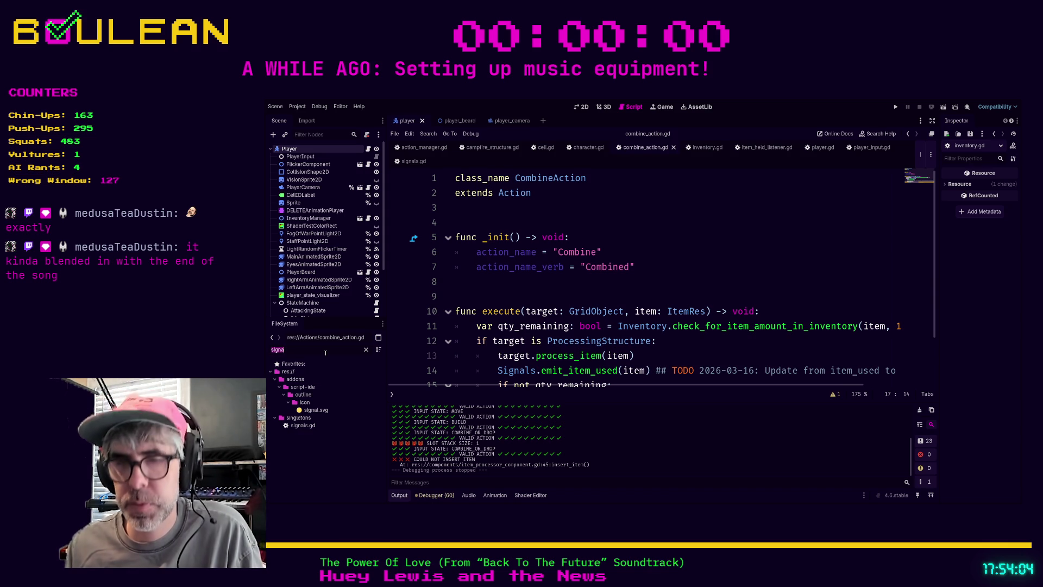
text(drop_acti)
double_click(326, 386)
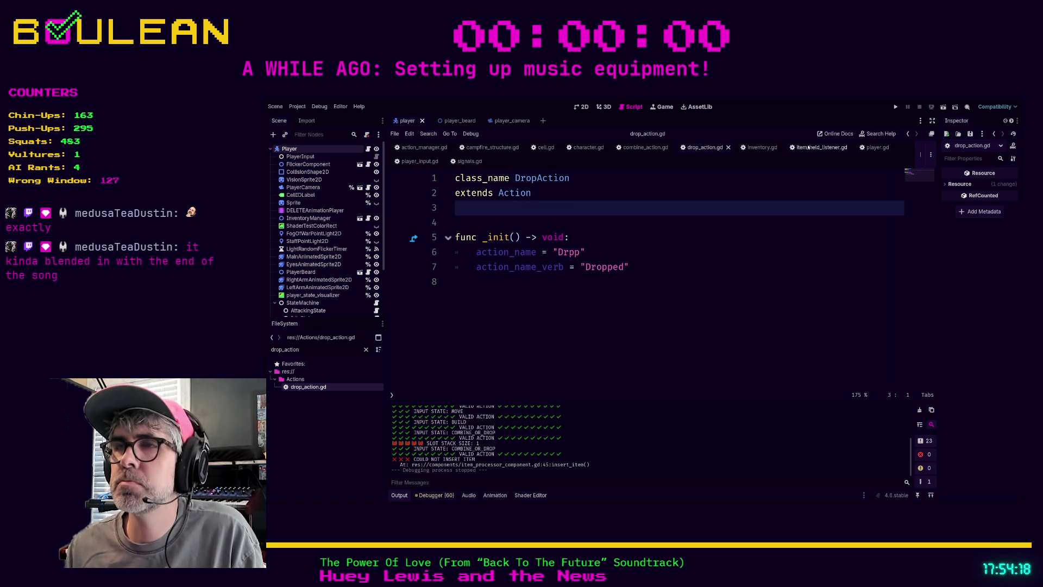
- Copy player.gd's player_is_not_holding_item emit from DROP_ITEM into the COMBINE branch, then run the game
click(872, 147)
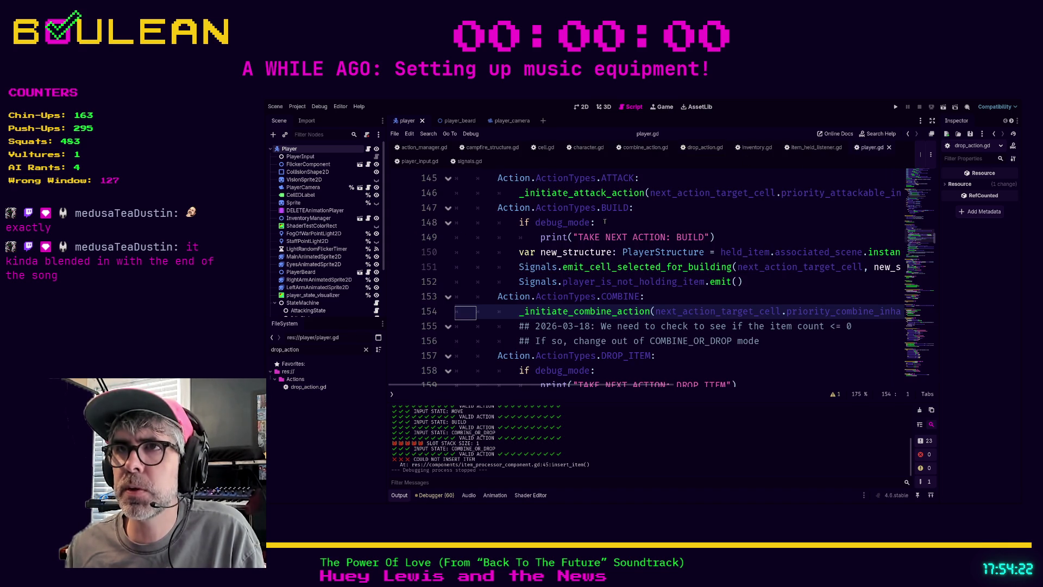
scroll(637, 231, down, 1)
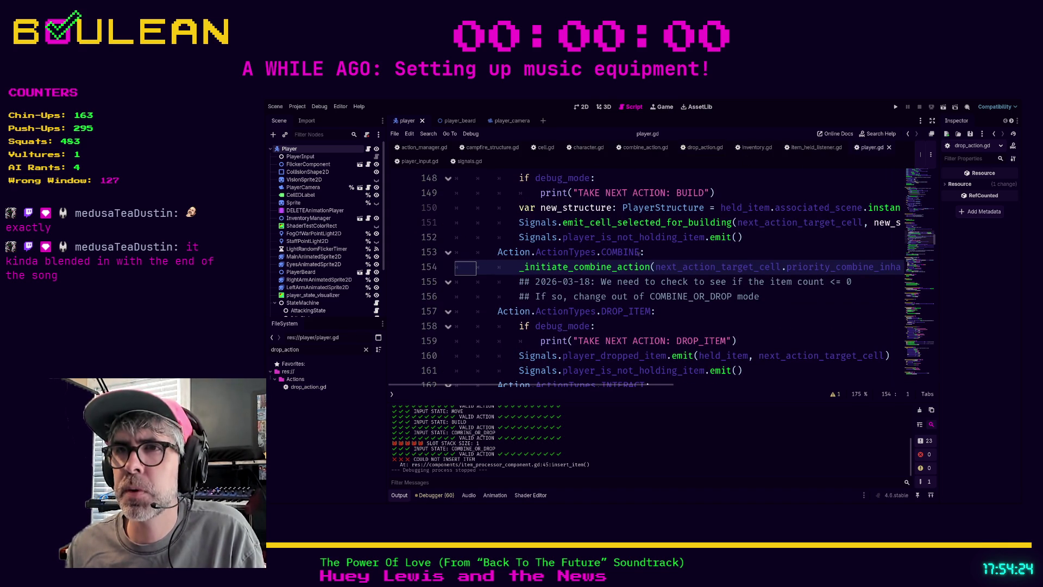
scroll(550, 291, down, 1)
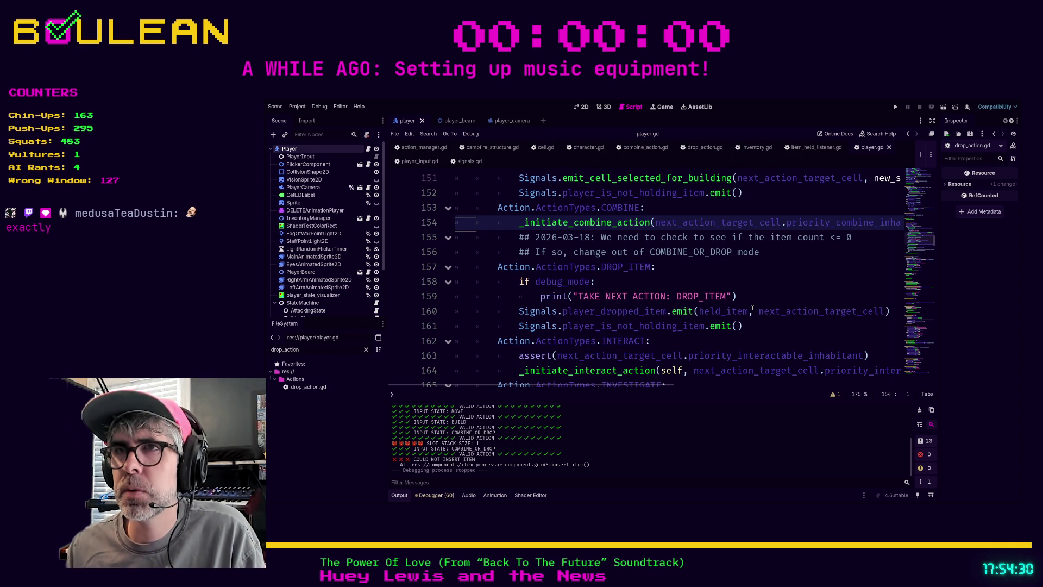
click(755, 326)
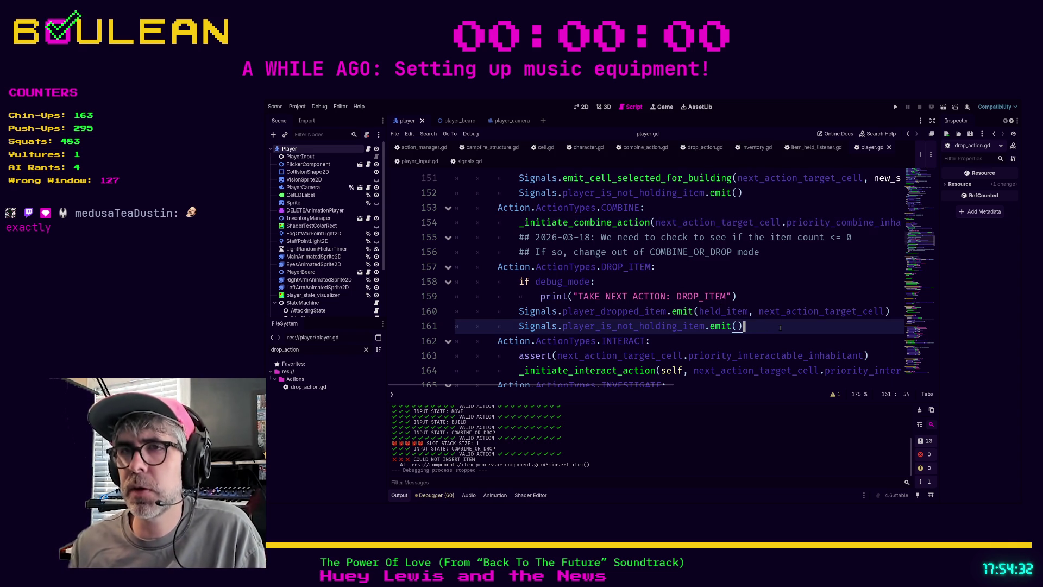
key(shift+Home)
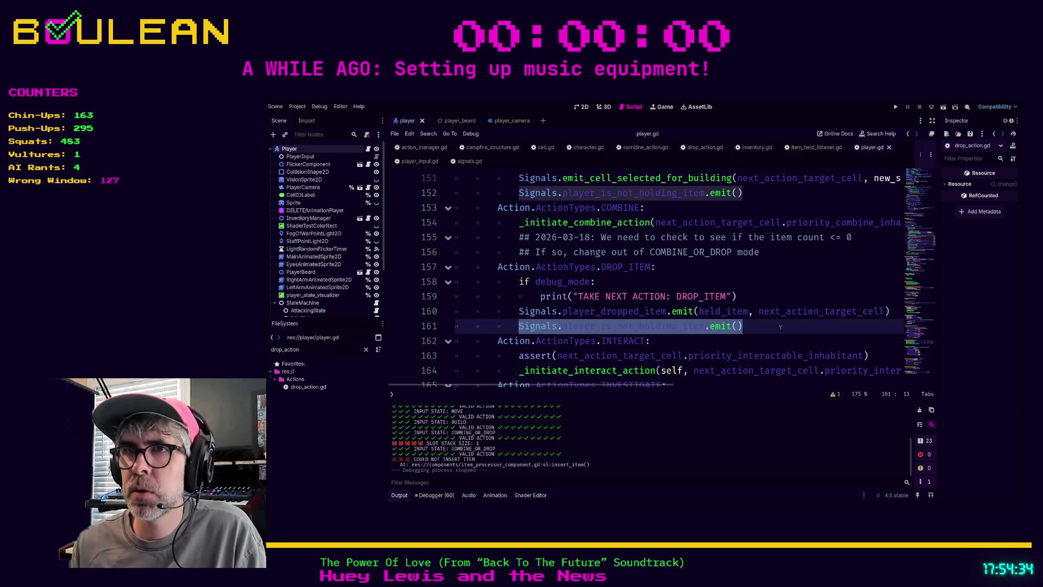
key(alt+Up)
key(alt+Up)
key(alt+Up)
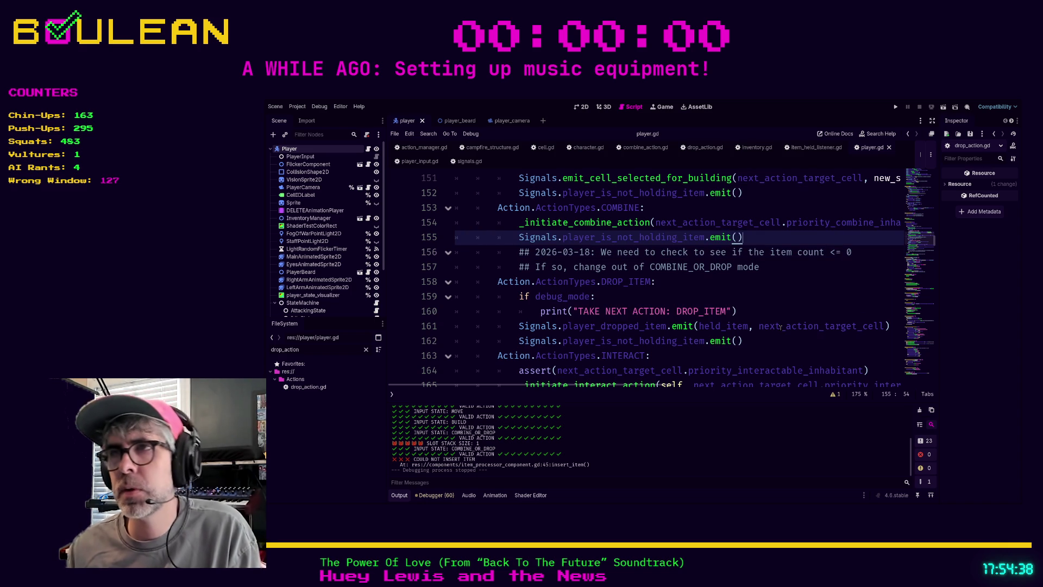
key(F5)
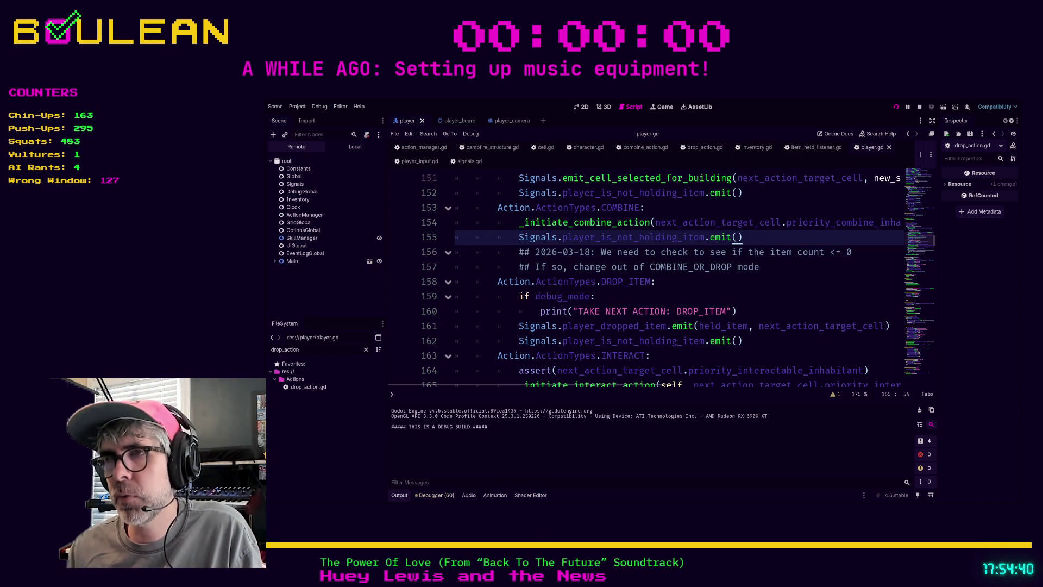
- Walk the wizard to collect a Green Mushroom and craft a Campfire beside him
key(Down)
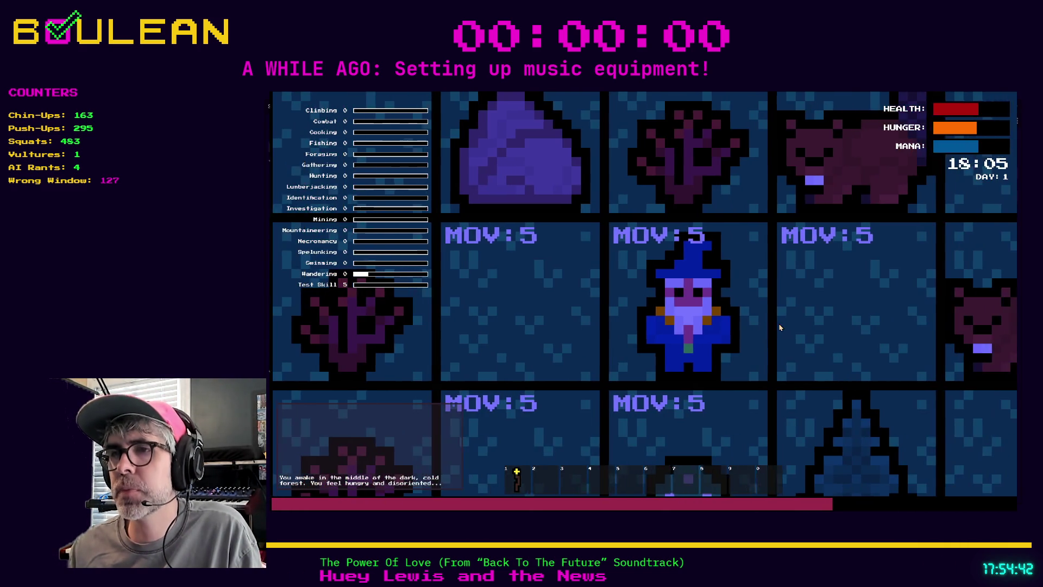
key(Right)
scroll(779, 328, down, 3)
key(c)
click(681, 241)
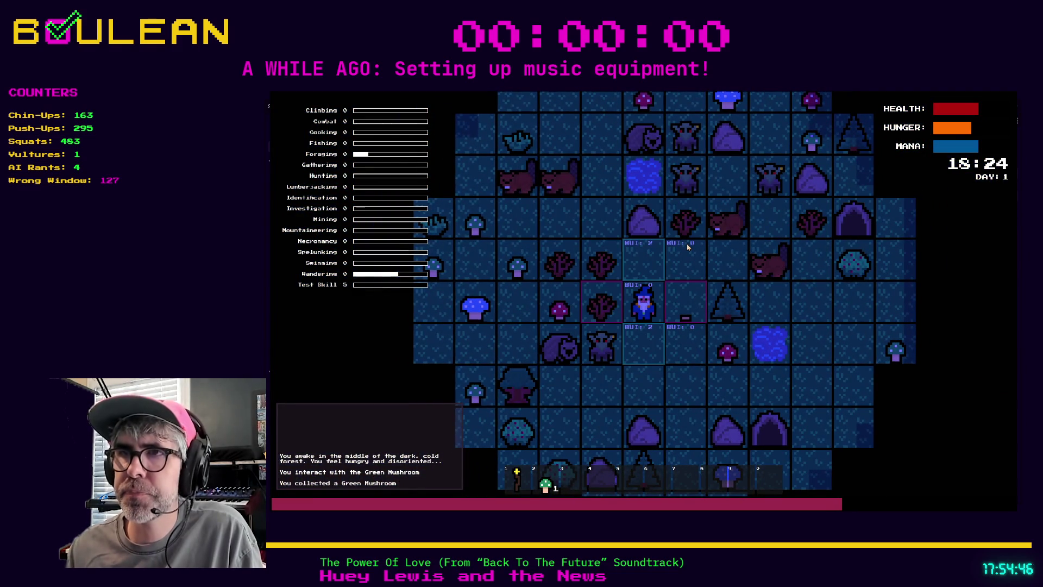
- Eat the Green Mushroom, step right, stop the game, and return to line 158 of player.gd
key(2)
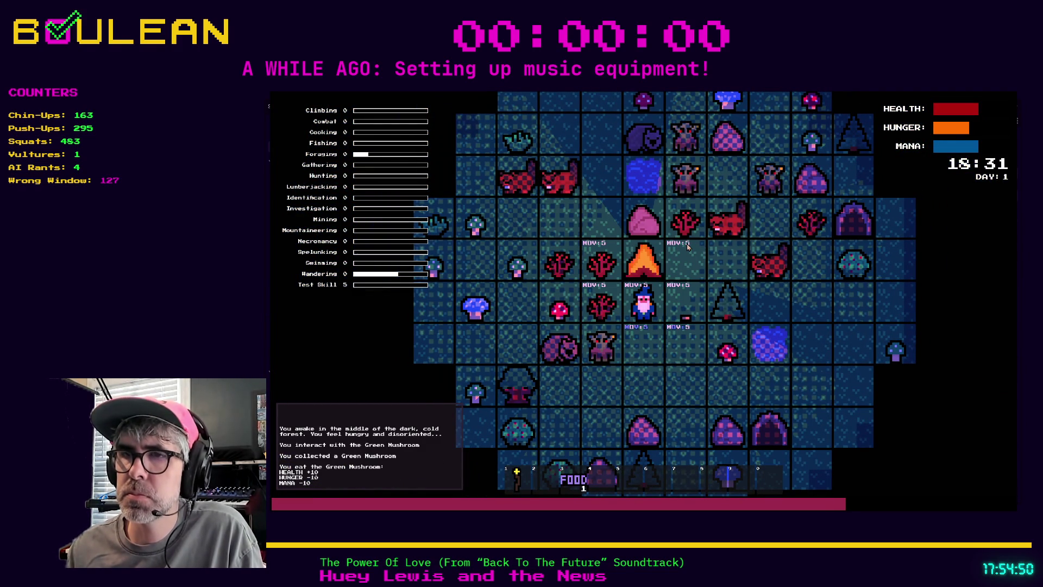
key(Right)
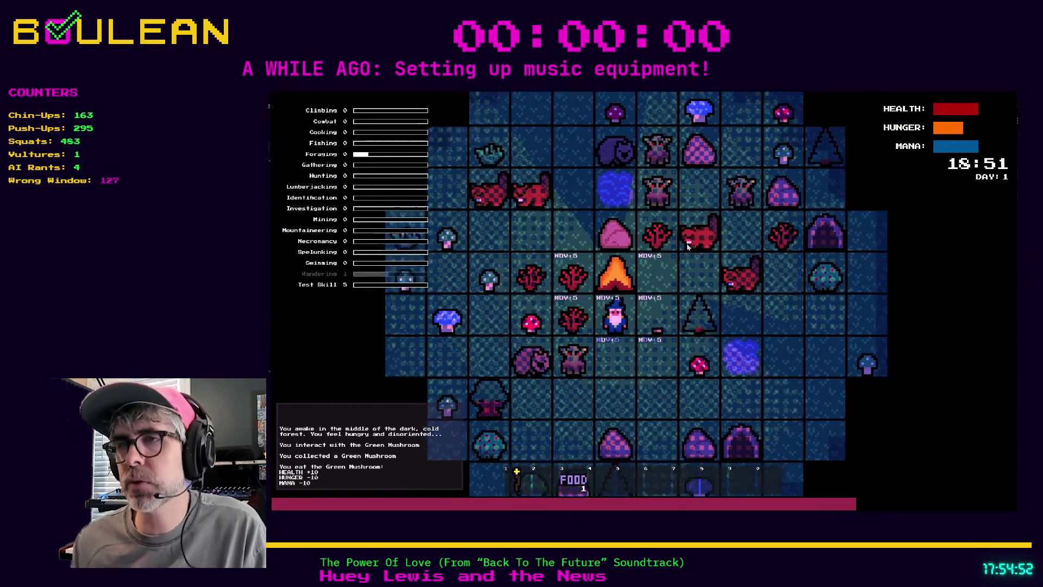
key(F8)
click(712, 276)
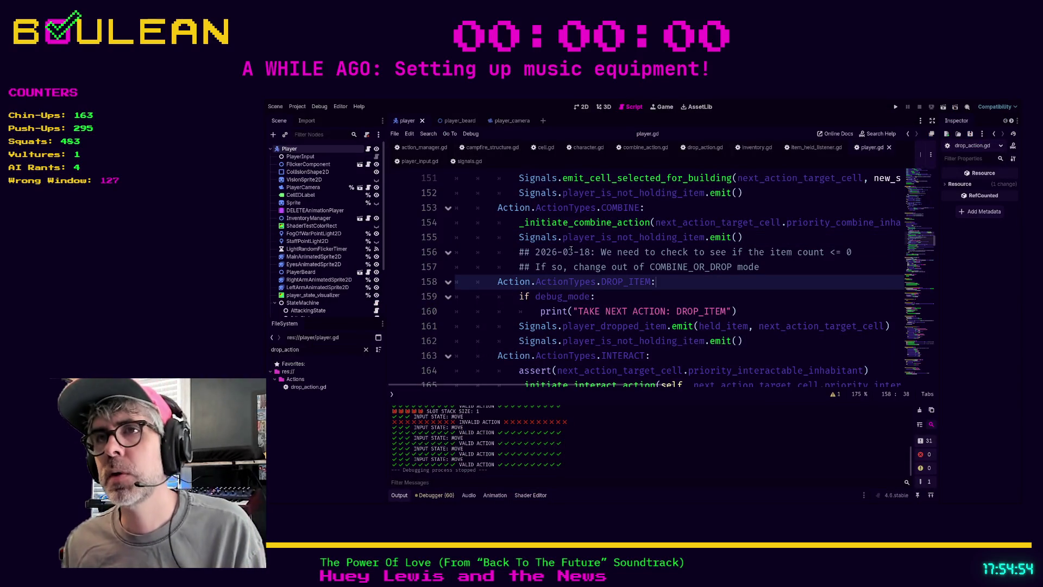
click(513, 239)
drag(513, 239, 743, 238)
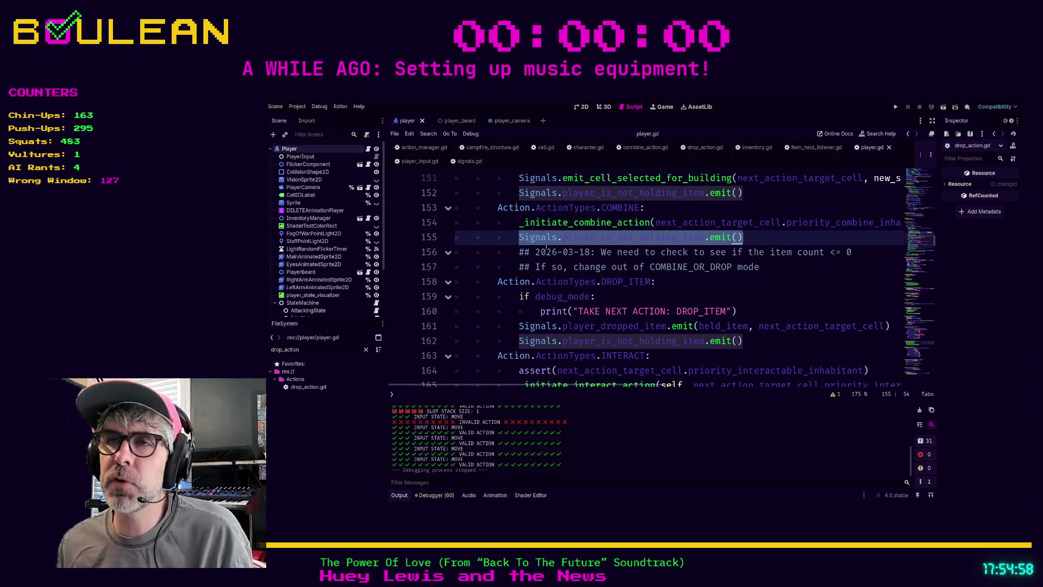
key(Left)
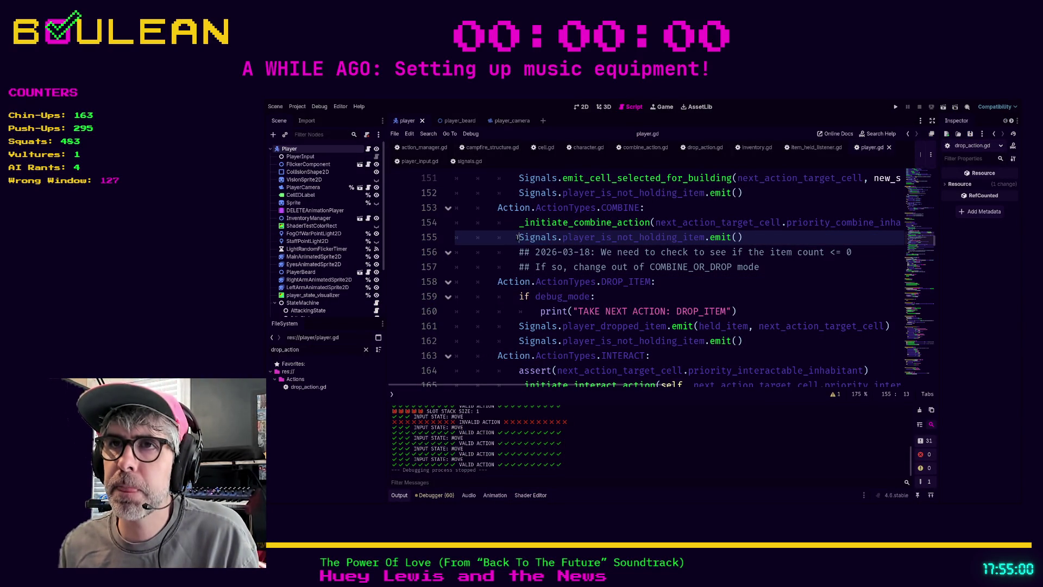
scroll(547, 267, up, 5)
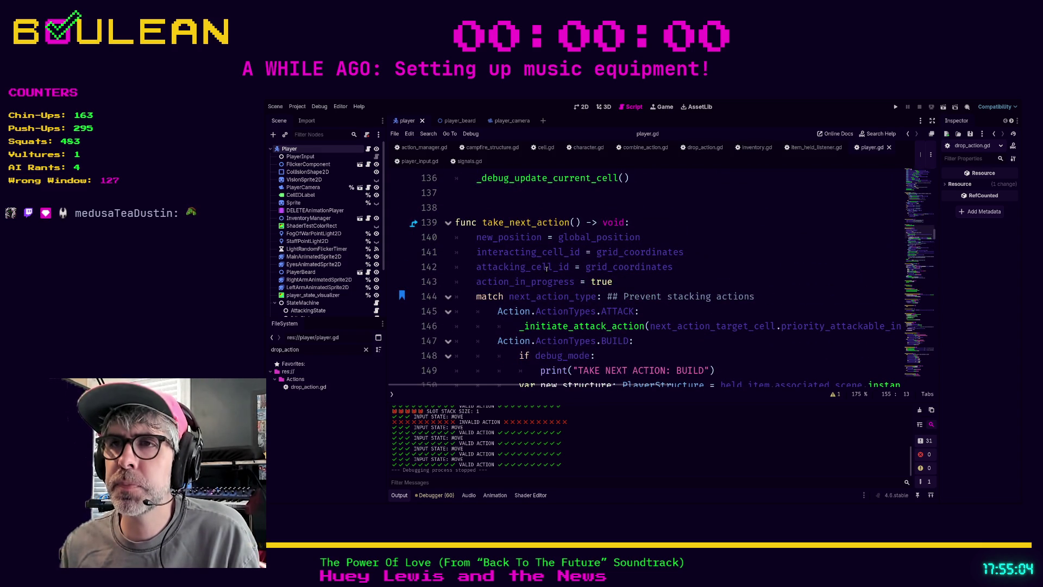
scroll(546, 267, down, 4)
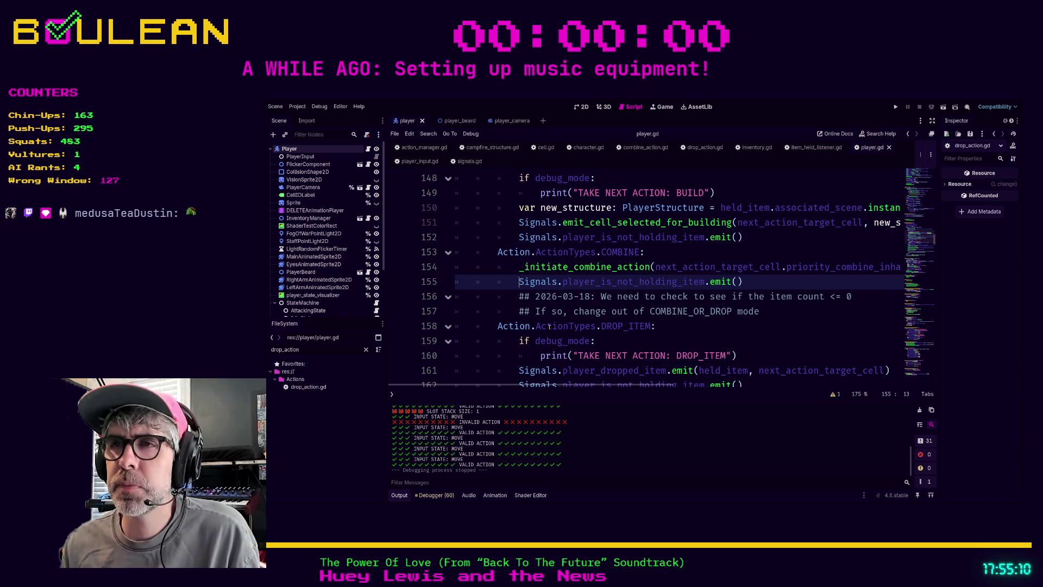
key(Down)
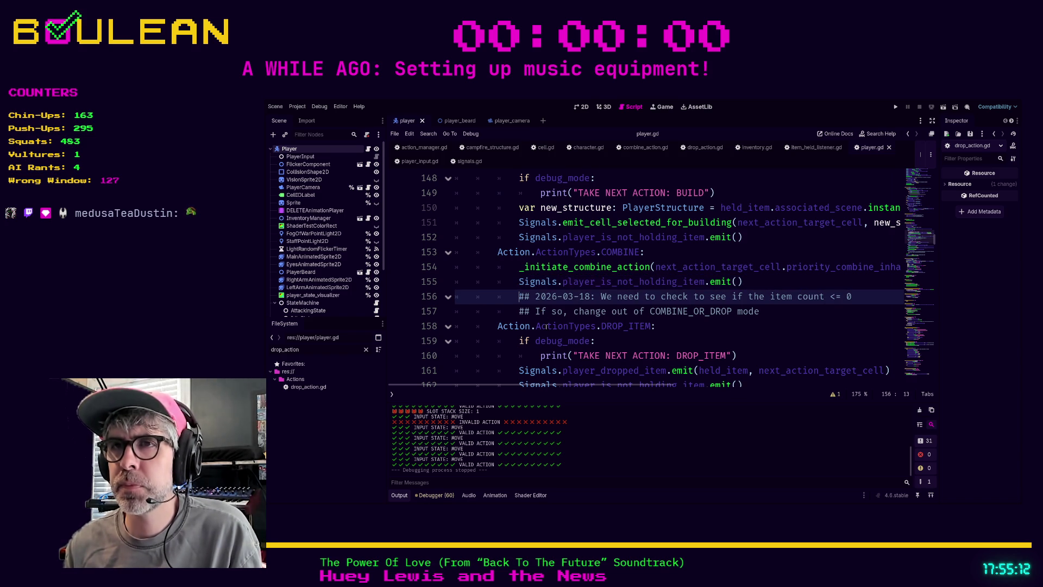
- Start an 'if Inventory.item' line at line 156, browse the suggestions, then jump to inventory.gd
key(Return)
key(Up)
text(if Inventory.h)
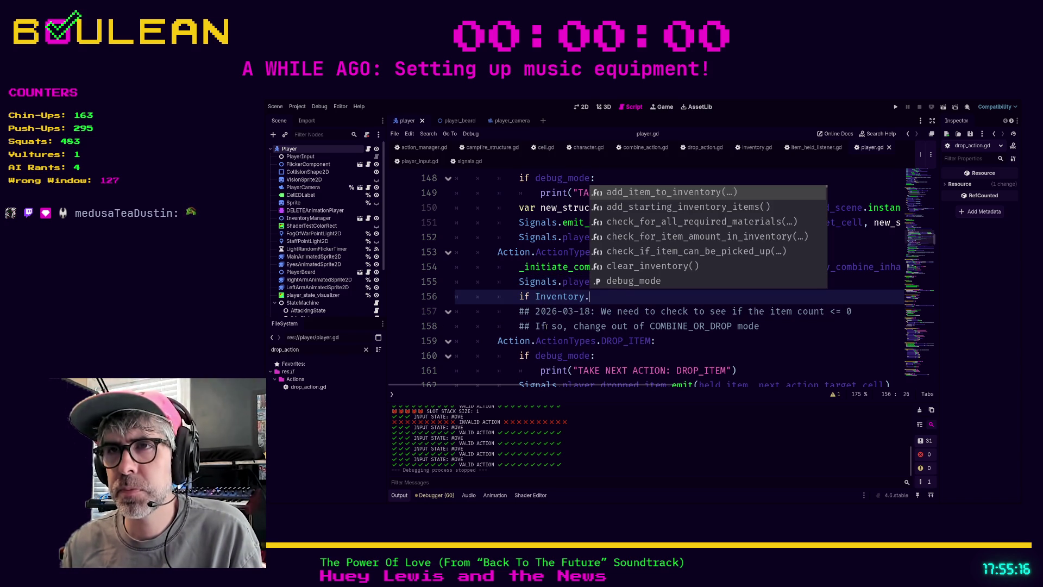
text(e)
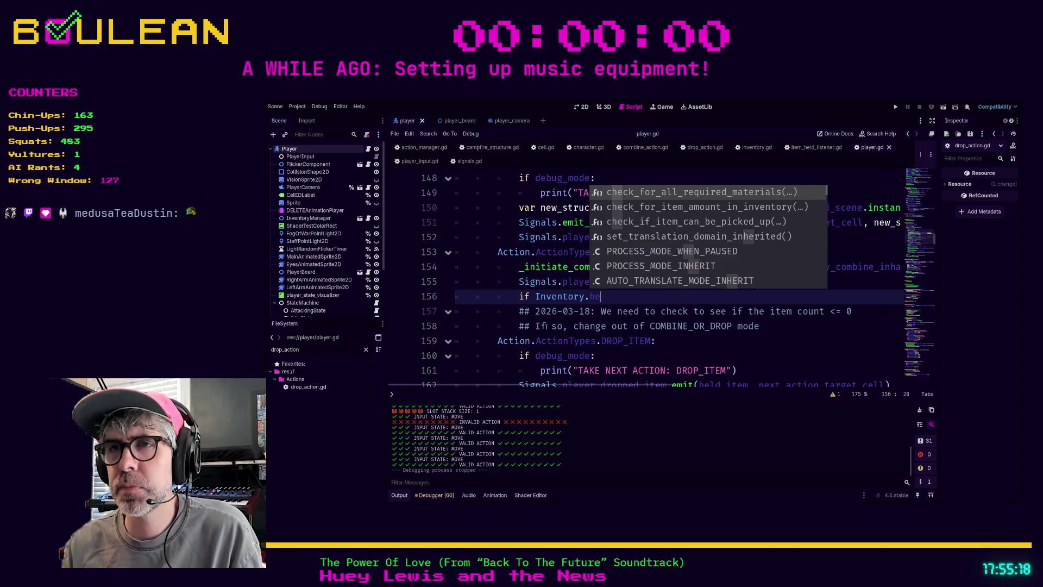
key(BackSpace)
key(BackSpace)
text(item)
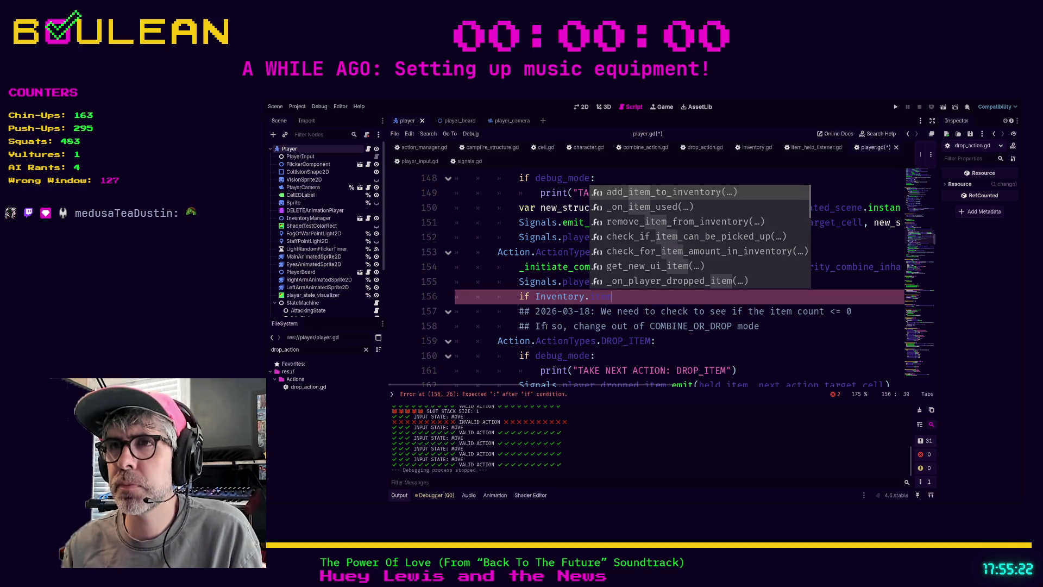
key(Down)
key(Down)
key(Down)
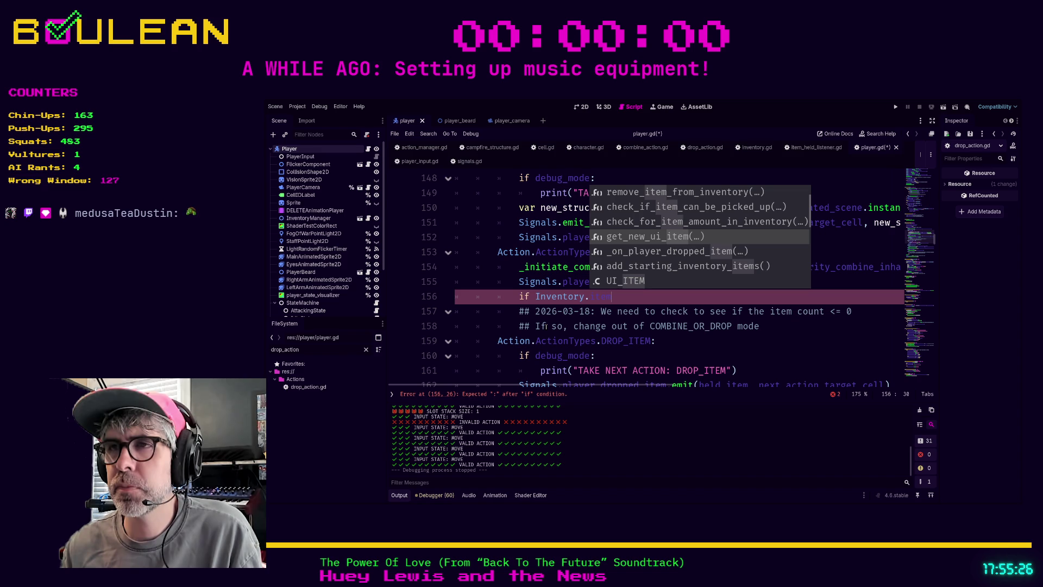
key(Down)
key(Down)
key(Down)
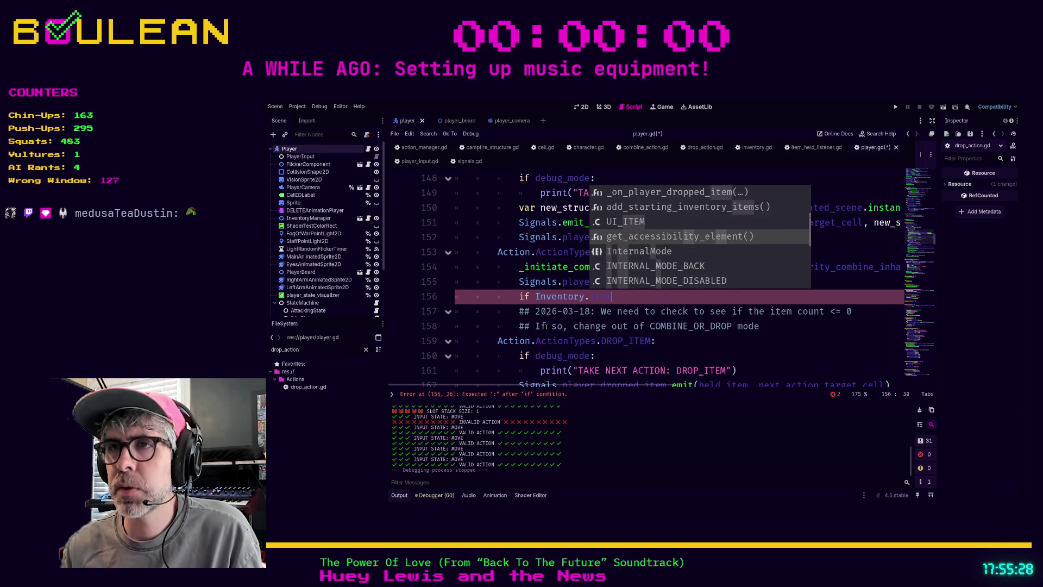
ctrl+click(555, 296)
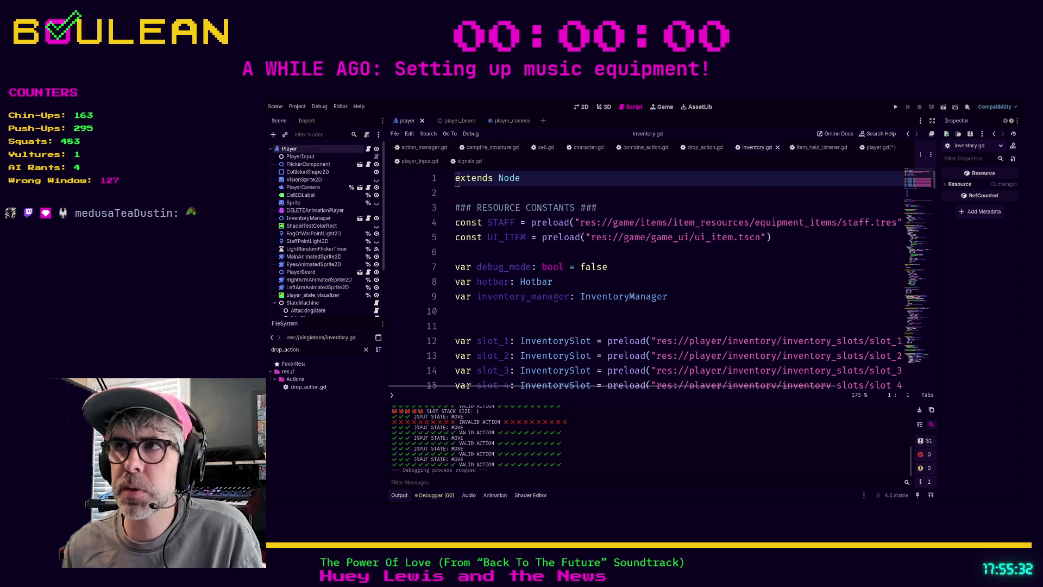
- Delete the unfinished 'if Inventory.item' line from player.gd and save it
click(875, 147)
key(shift+Home)
key(shift+Home)
key(BackSpace)
key(BackSpace)
click(797, 317)
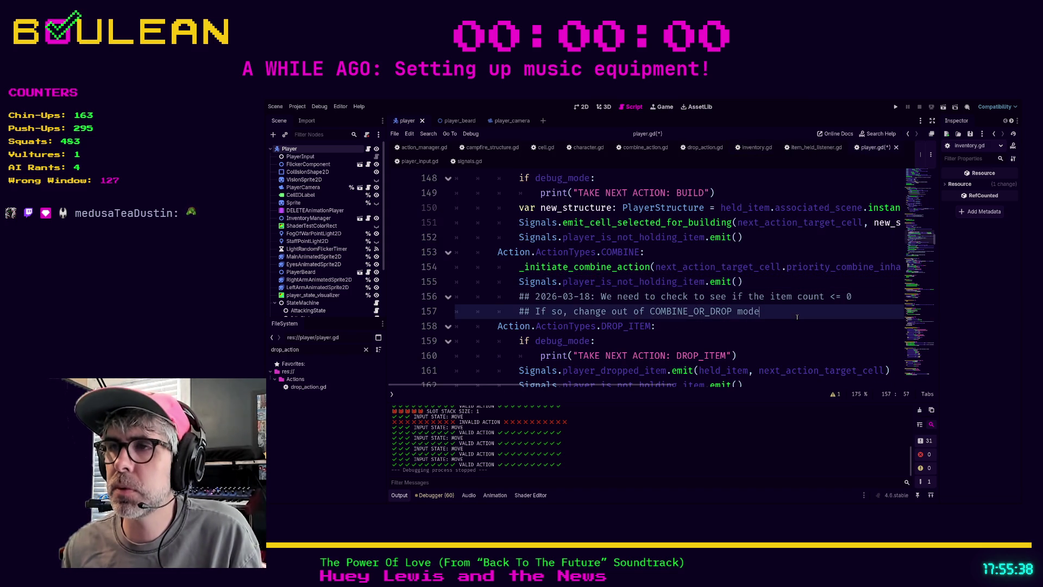
key(ctrl+s)
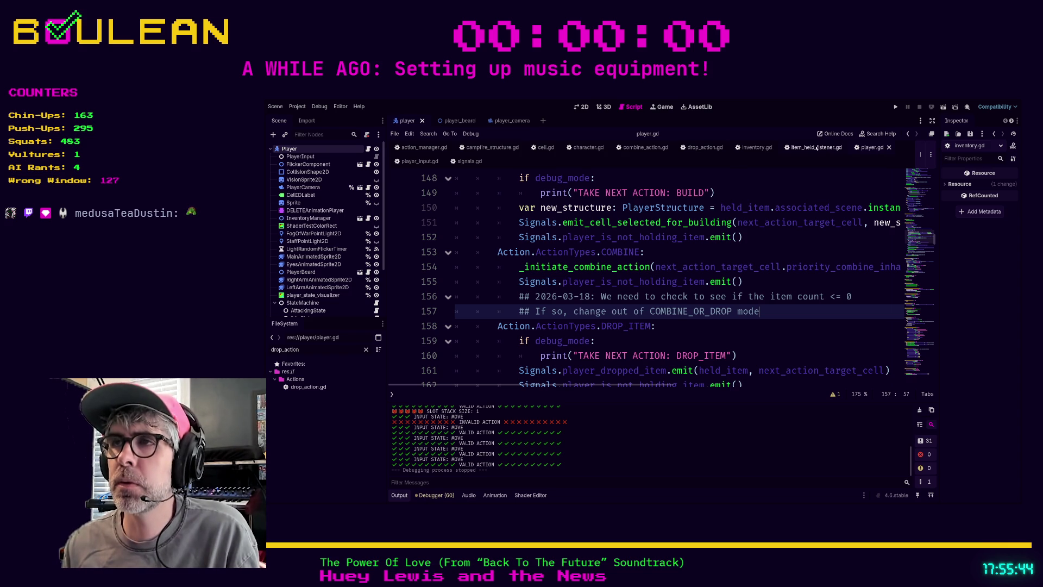
- In inventory.gd, scroll past remove_item_from_inventory and place the caret on blank line 133
click(747, 148)
scroll(649, 244, down, 10)
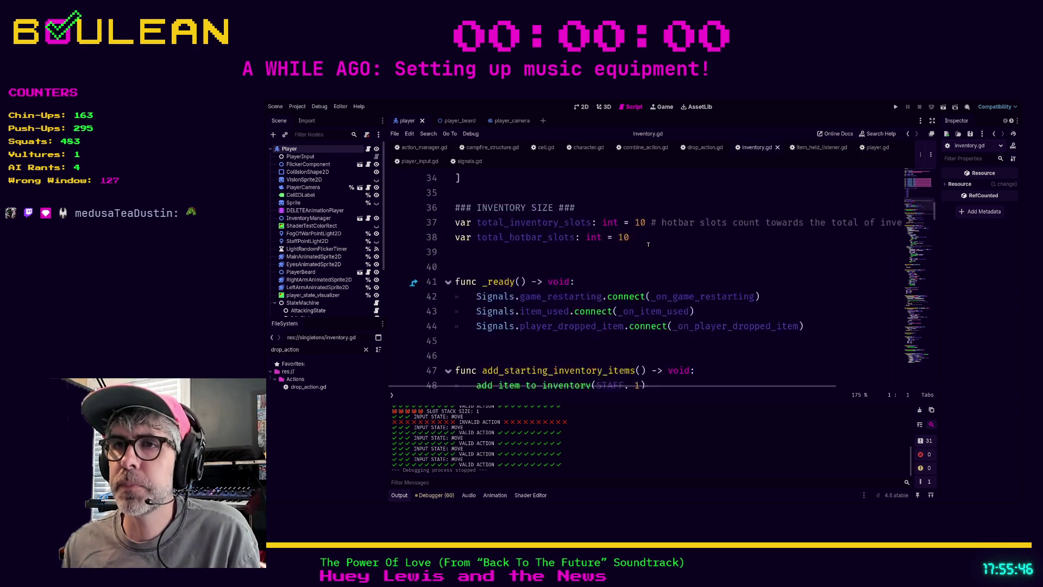
scroll(648, 244, down, 3)
scroll(648, 244, down, 2)
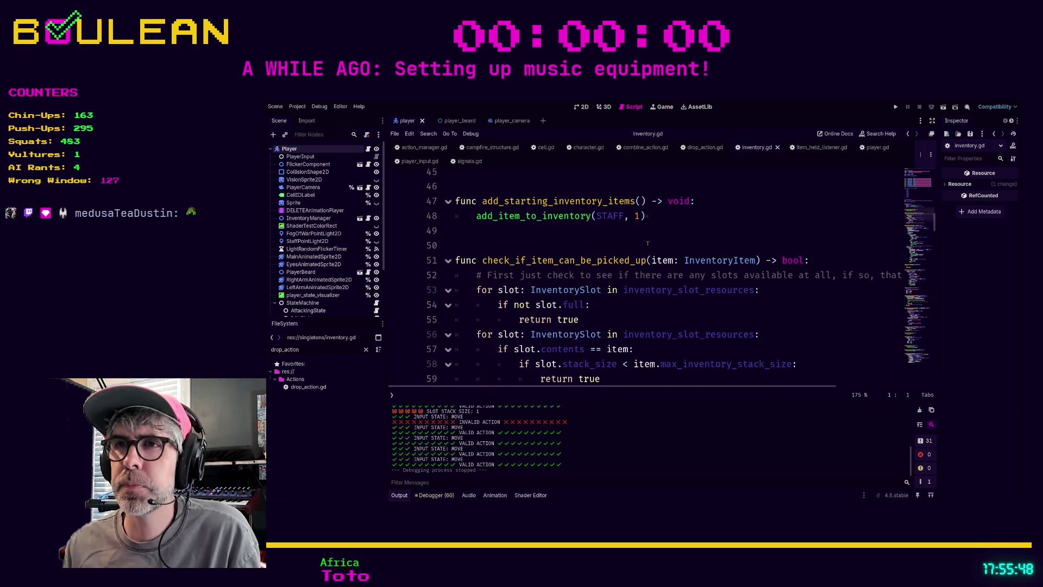
scroll(648, 244, down, 4)
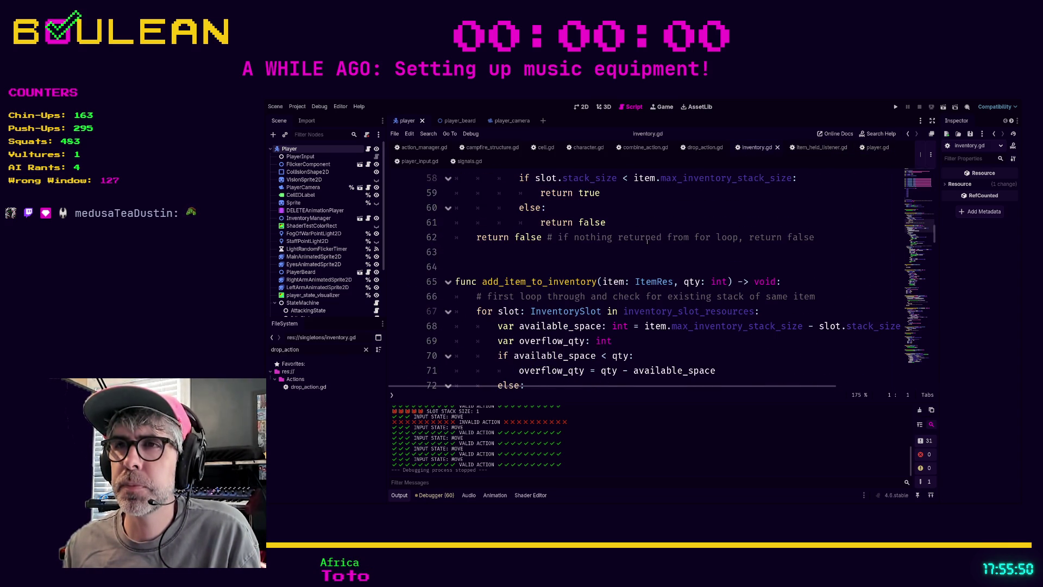
scroll(590, 246, down, 11)
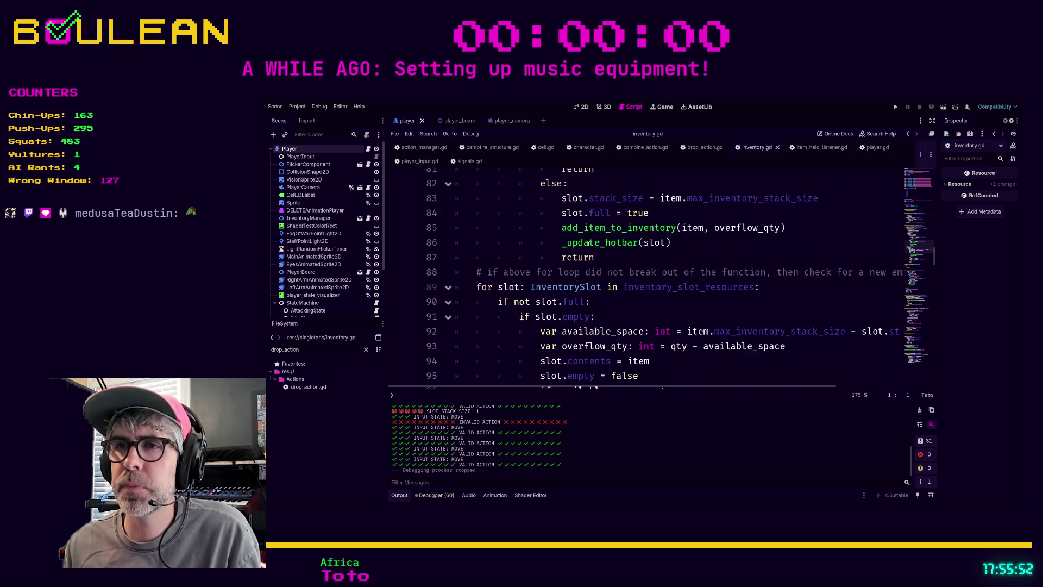
scroll(588, 243, down, 3)
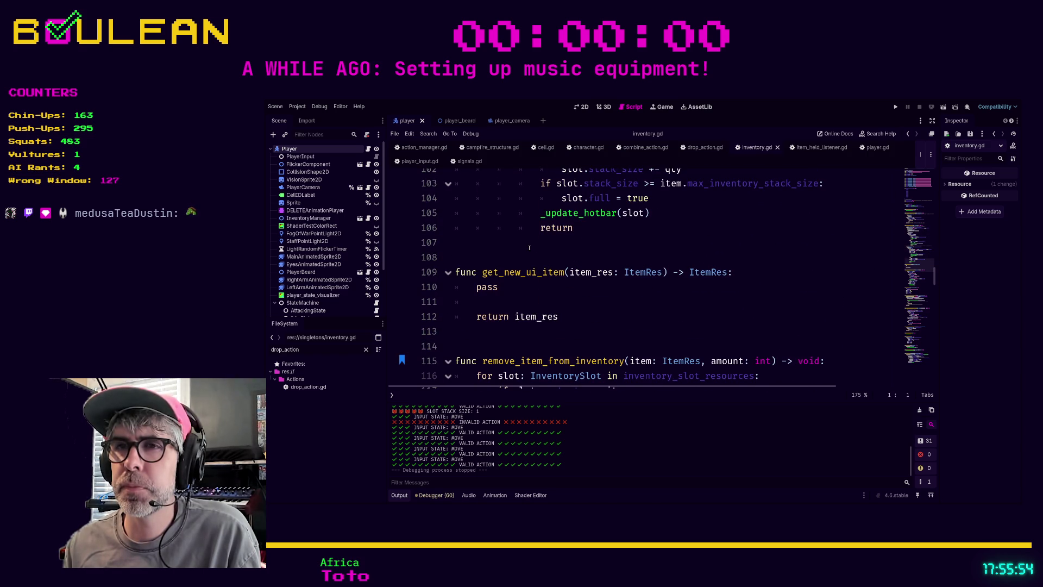
scroll(529, 248, up, 2)
scroll(530, 247, down, 5)
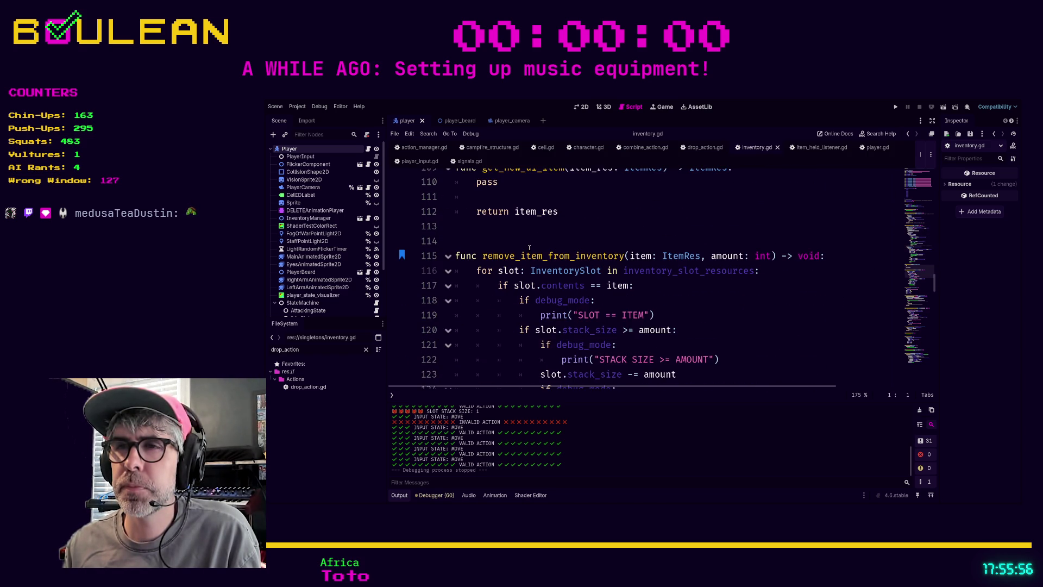
click(532, 231)
scroll(530, 244, down, 5)
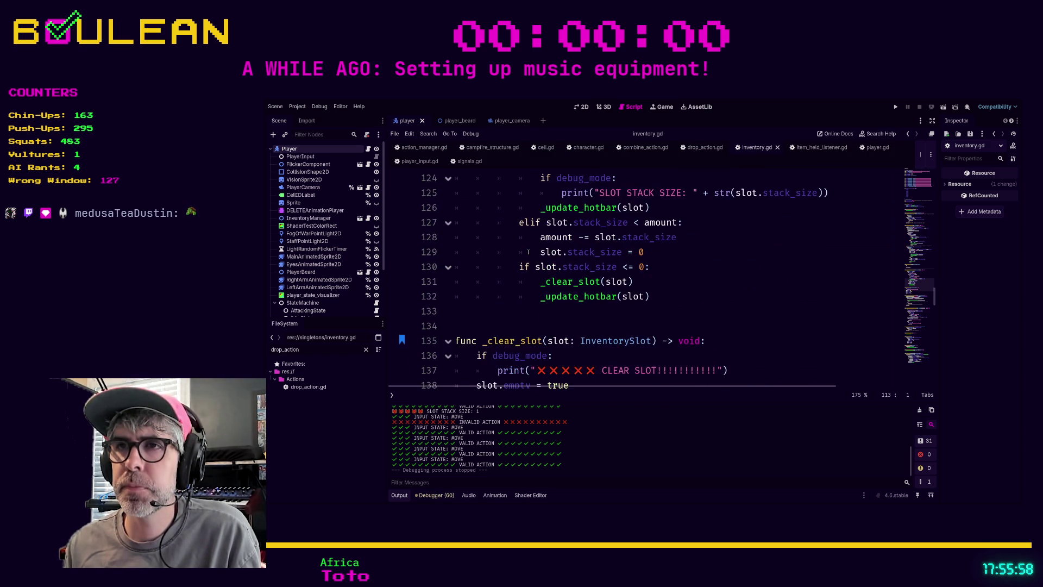
click(534, 314)
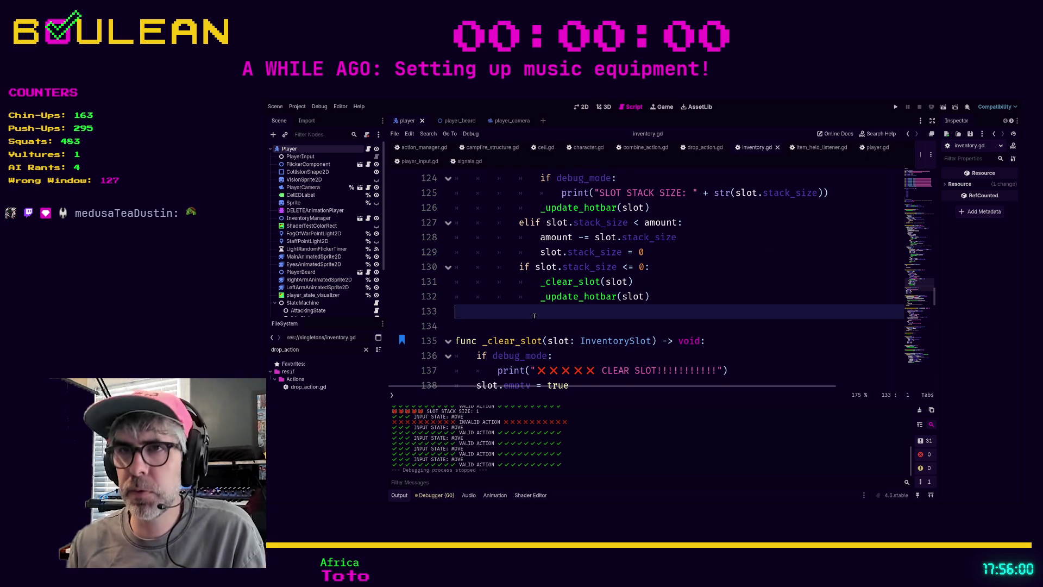
- Declare 'func get_item_count(item: ItemRes) -> void:' and start its indented body line
key(Return)
key(Return)
text(fu)
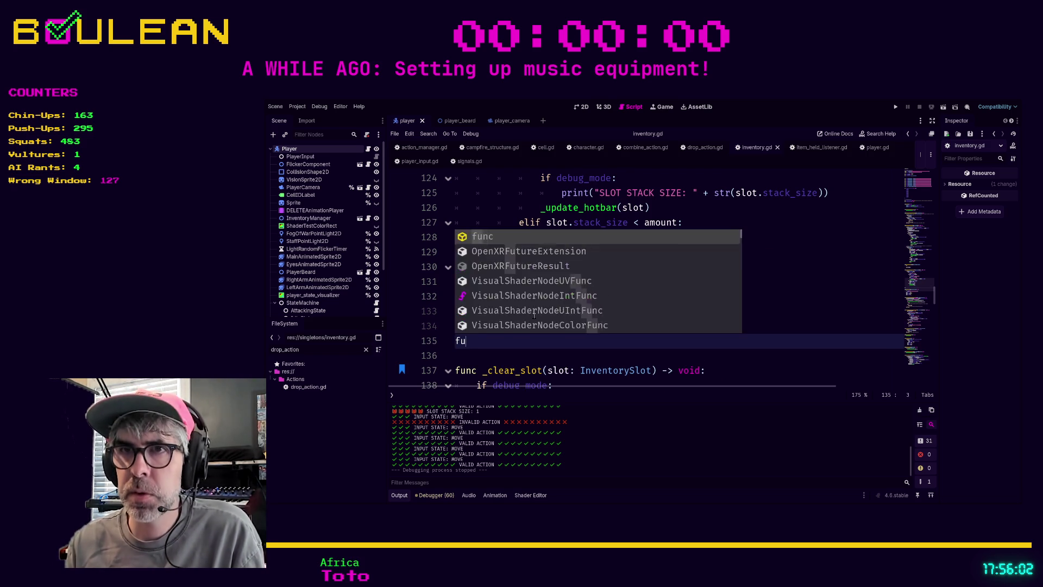
text(nc get_item_)
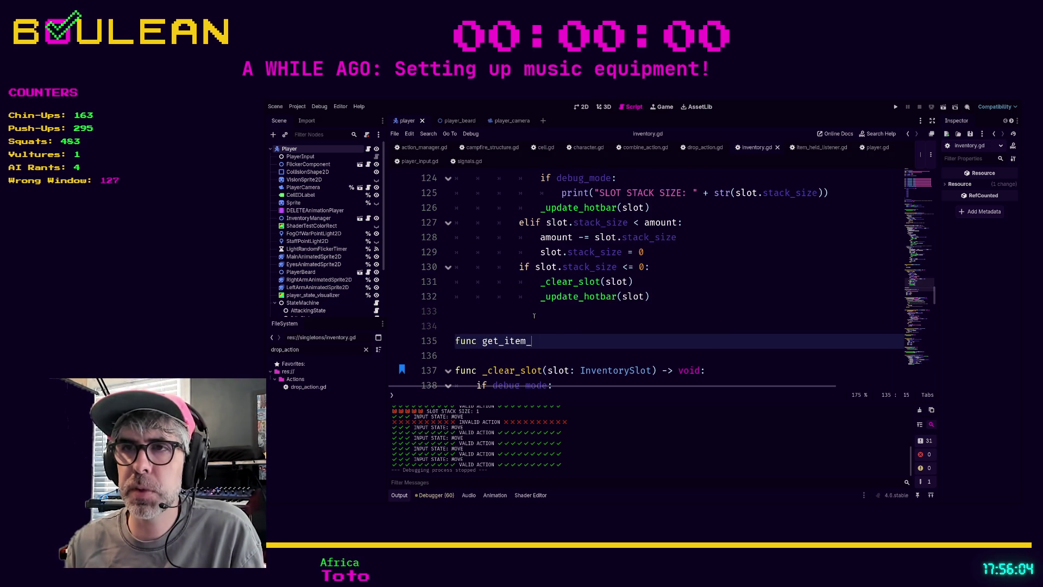
text(count()
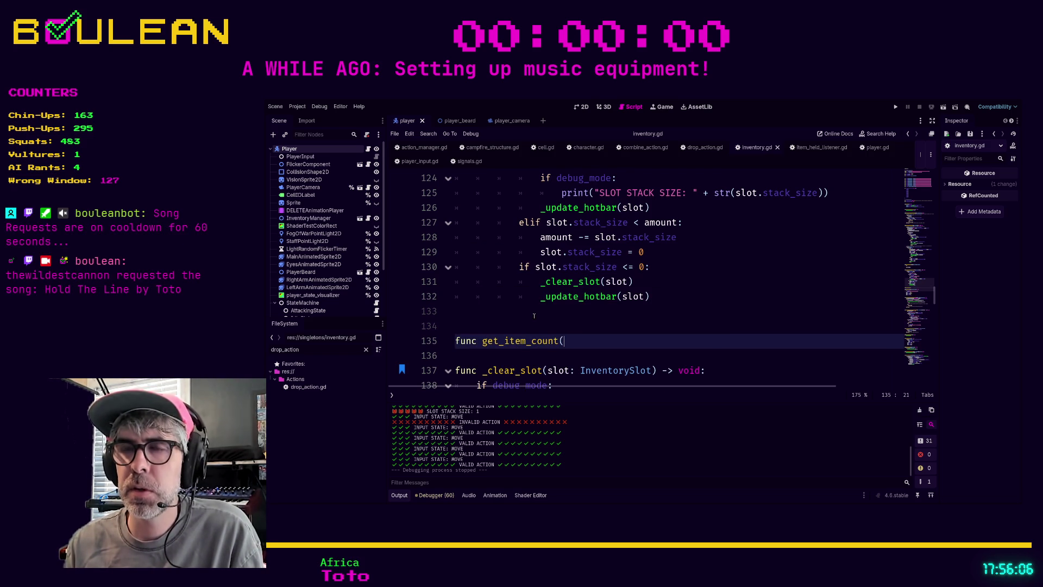
text()m: Ite)
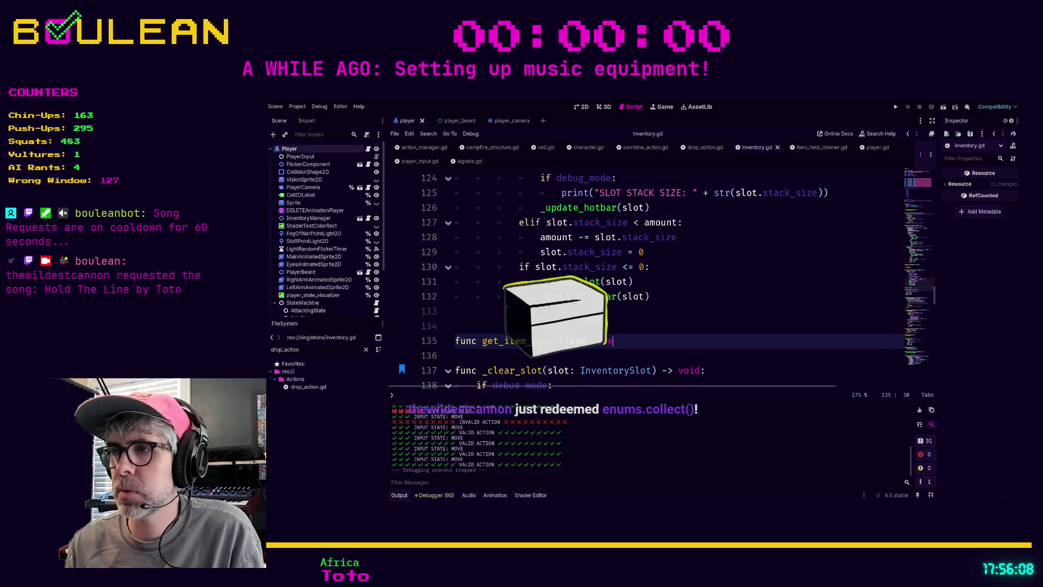
text(mRes) ->)
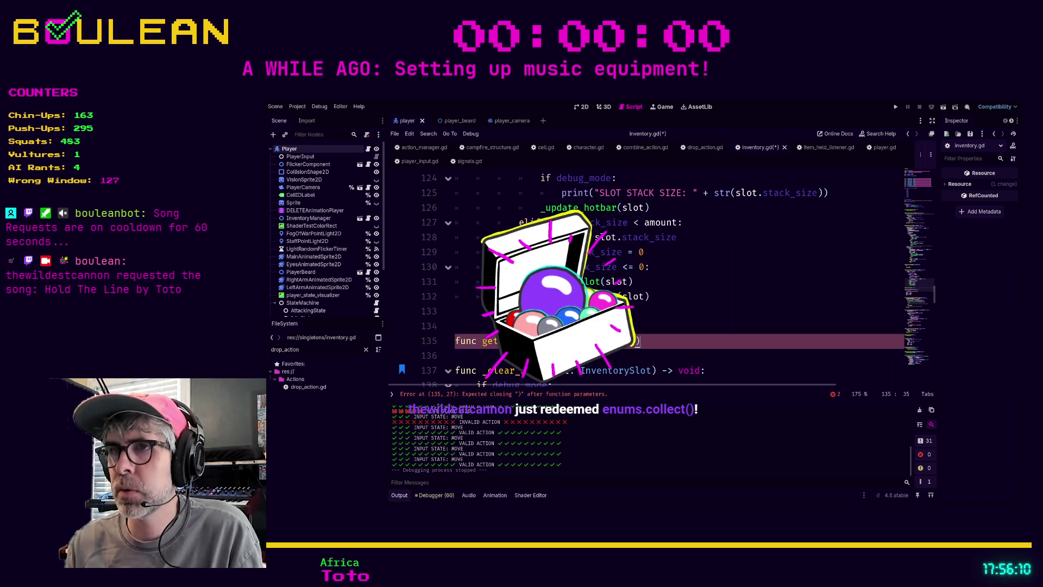
text( void:)
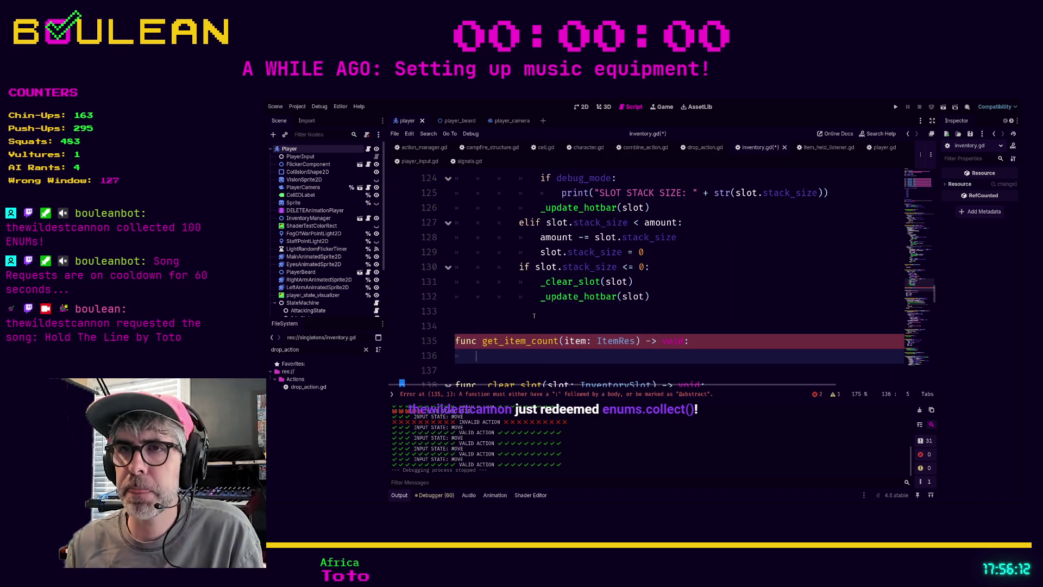
key(Return)
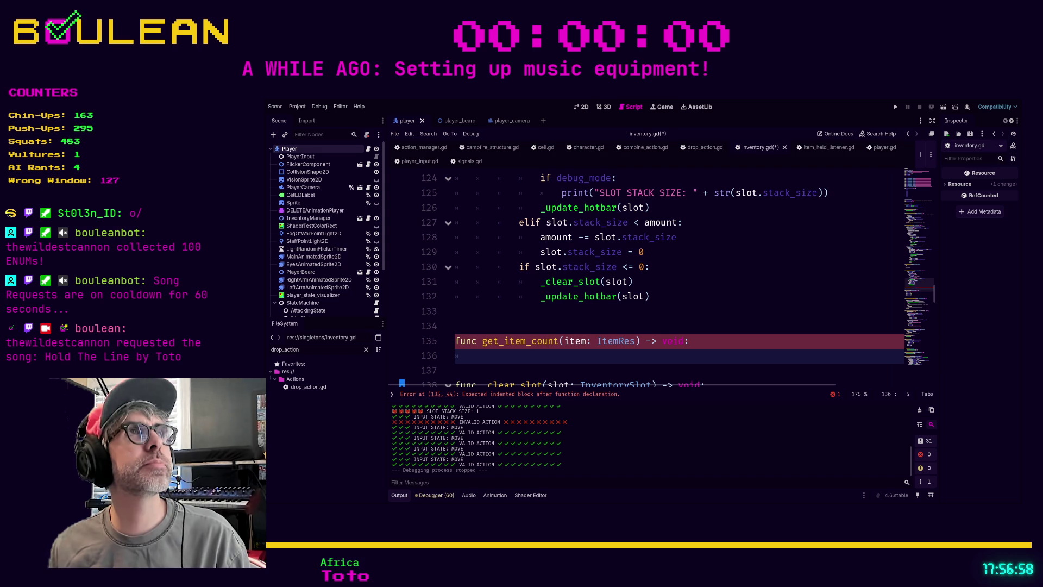
- Scroll to check_for_item_amount_in_inventory and select its lines that add up slot stack sizes
scroll(753, 322, down, 1)
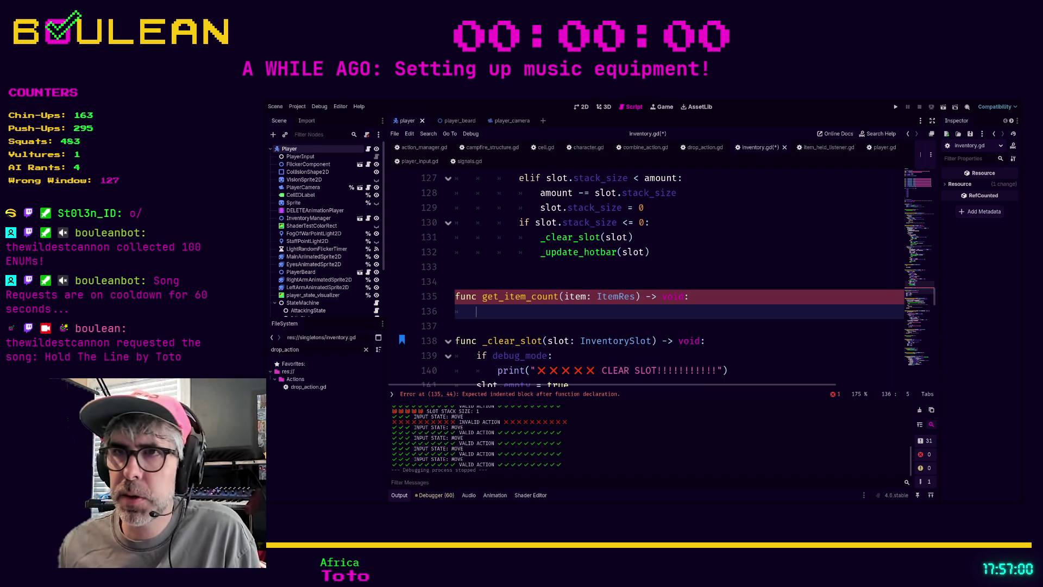
scroll(754, 321, up, 2)
scroll(757, 319, down, 4)
scroll(758, 318, down, 1)
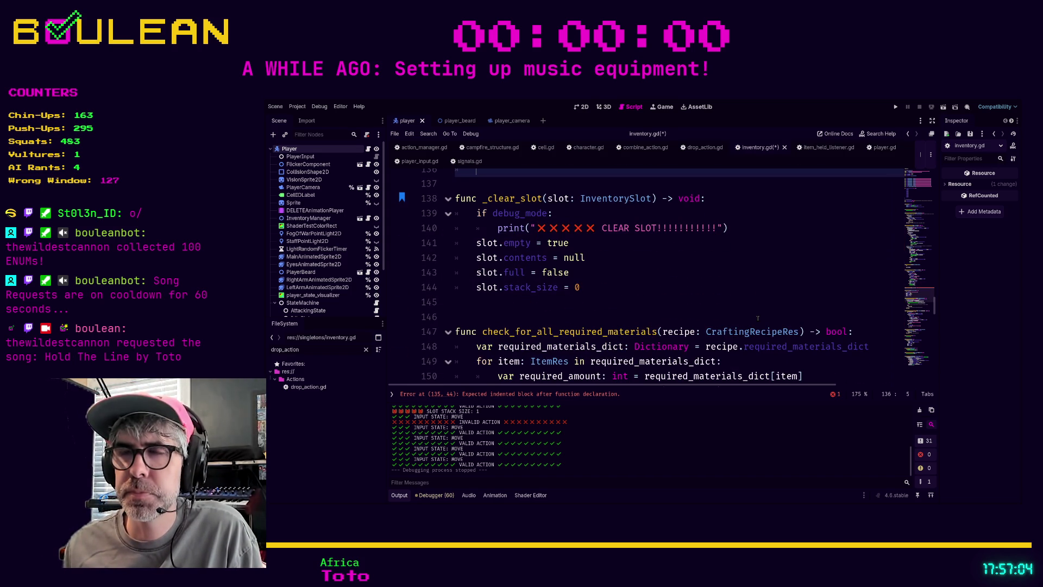
scroll(758, 318, up, 1)
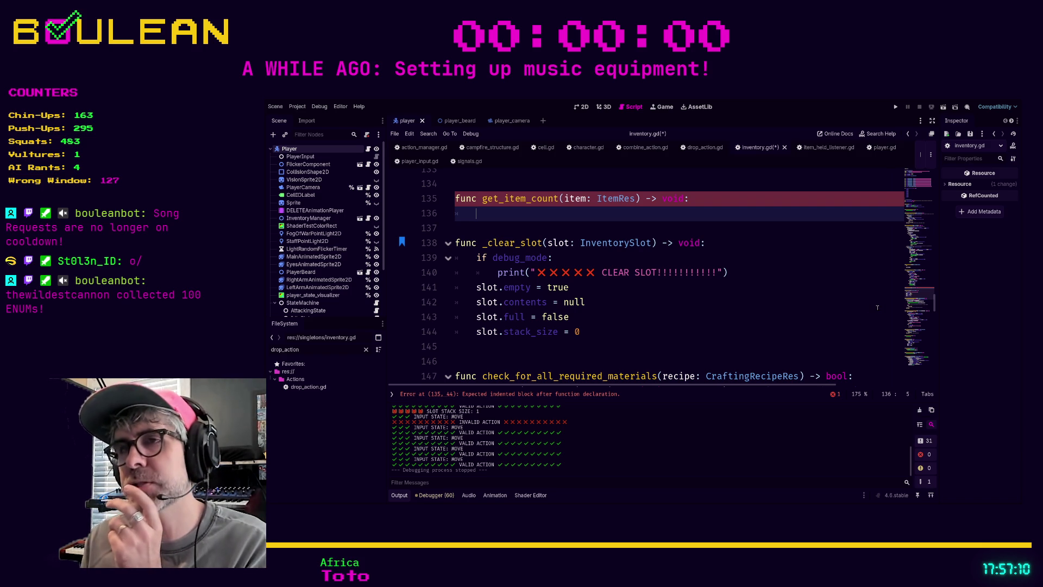
scroll(869, 307, down, 3)
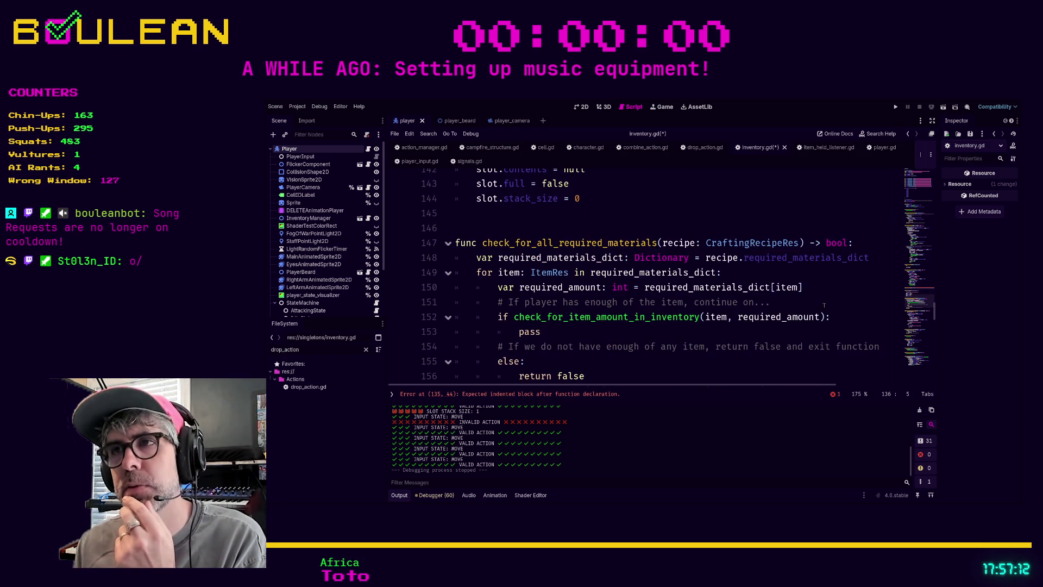
scroll(825, 305, down, 1)
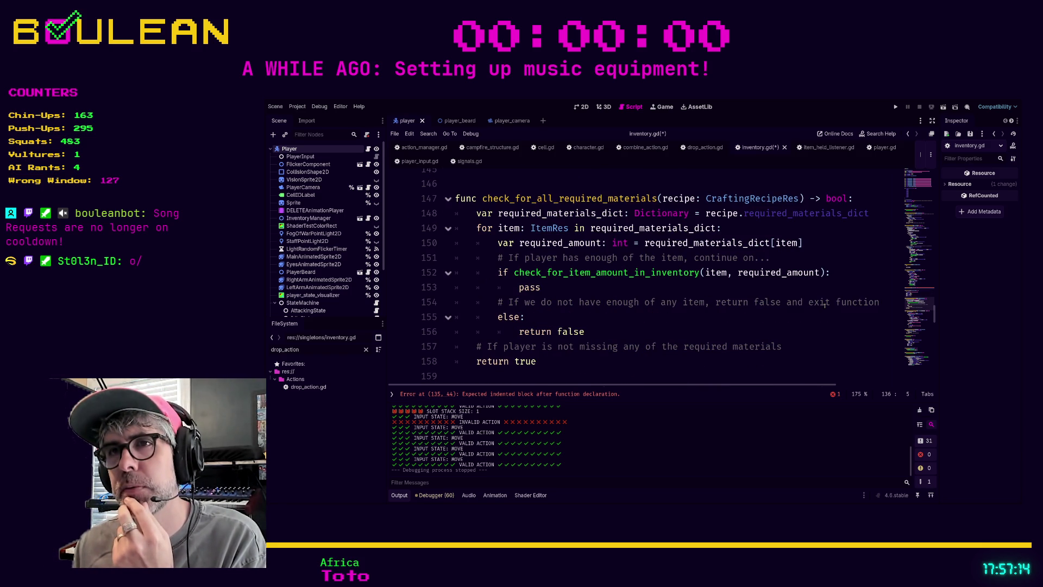
scroll(824, 305, down, 3)
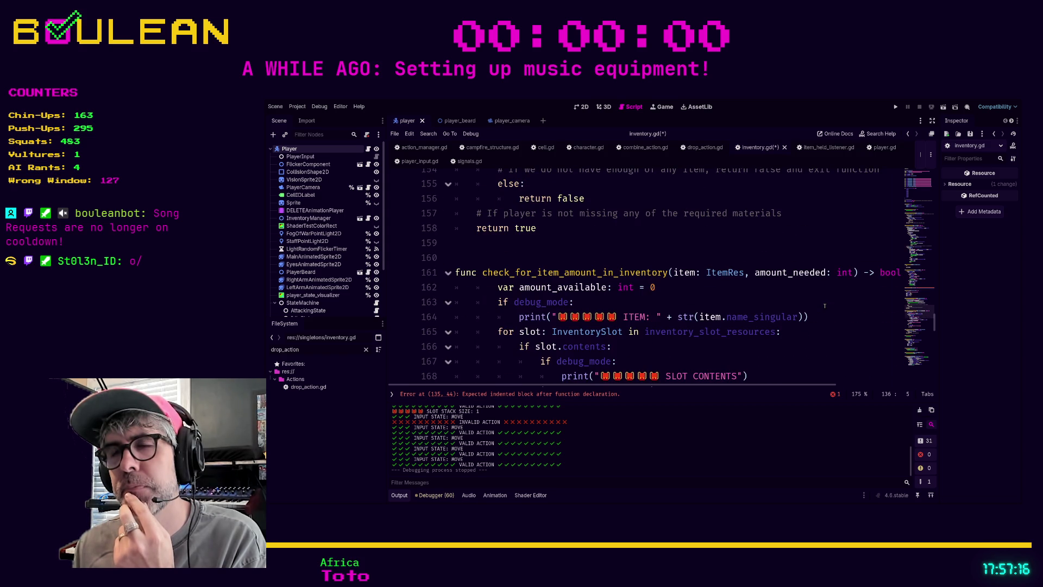
scroll(824, 305, down, 1)
scroll(825, 305, down, 1)
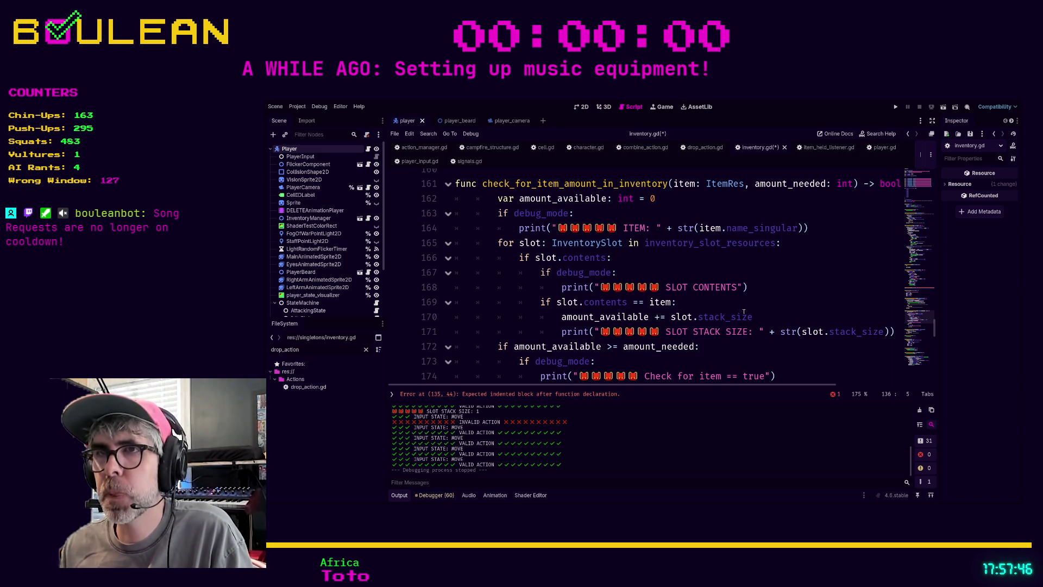
drag(743, 314, 630, 327)
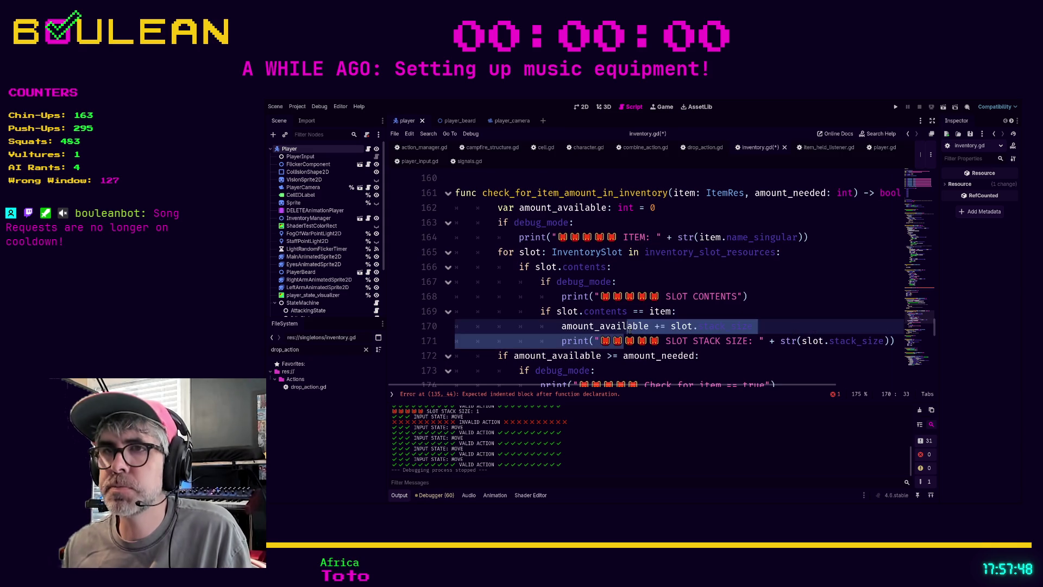
- Select the slot loop on lines 165–171, ending at the stack-size print line, for copying
click(627, 342)
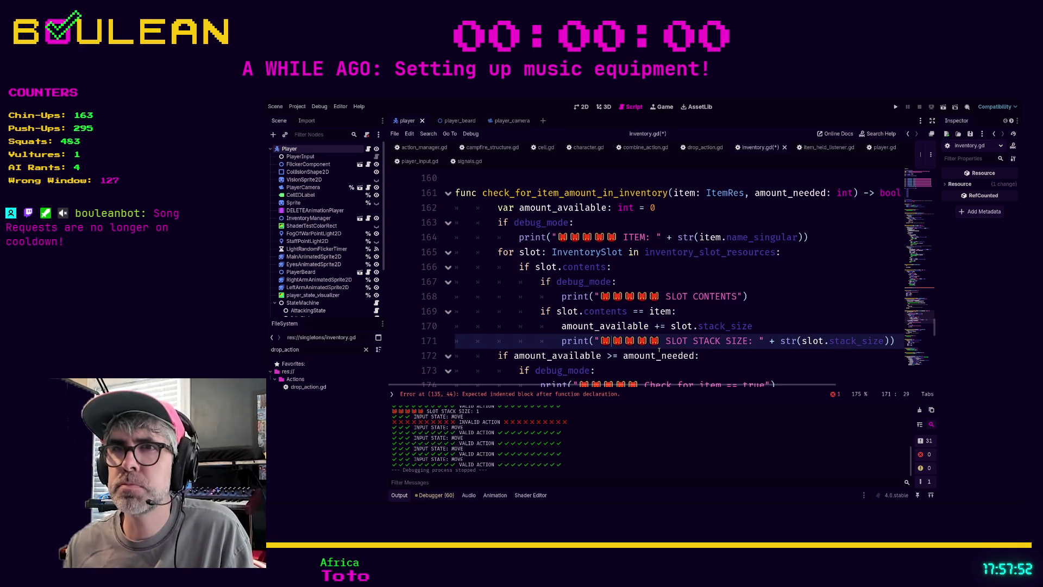
key(End)
key(shift+Home)
key(shift+Home)
key(shift+Up)
key(shift+Up)
key(shift+Up)
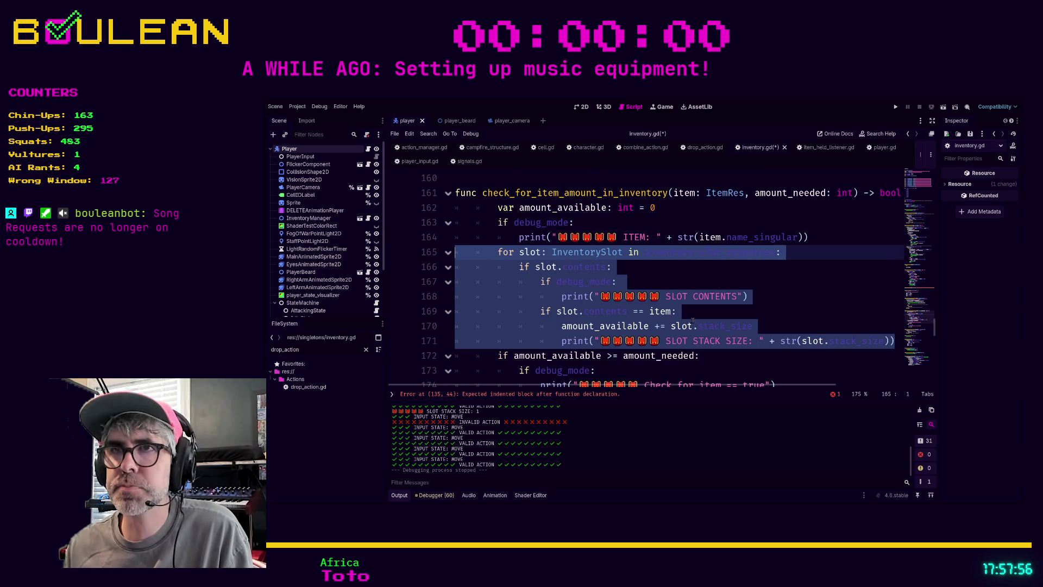
scroll(692, 319, up, 5)
scroll(693, 320, up, 5)
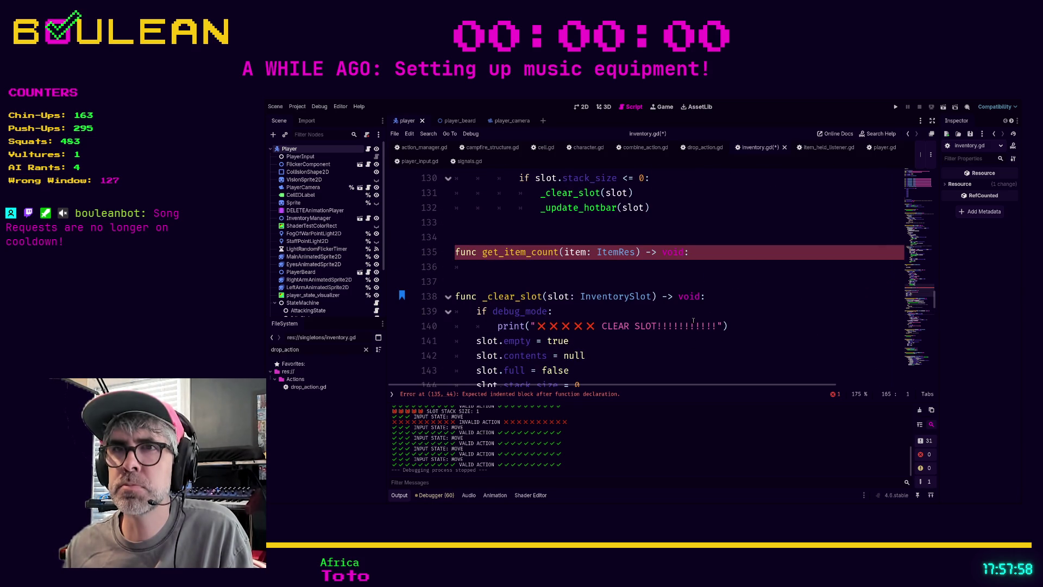
- Declare 'var item_count: int' in get_item_count and paste the copied slot loop after it
click(512, 266)
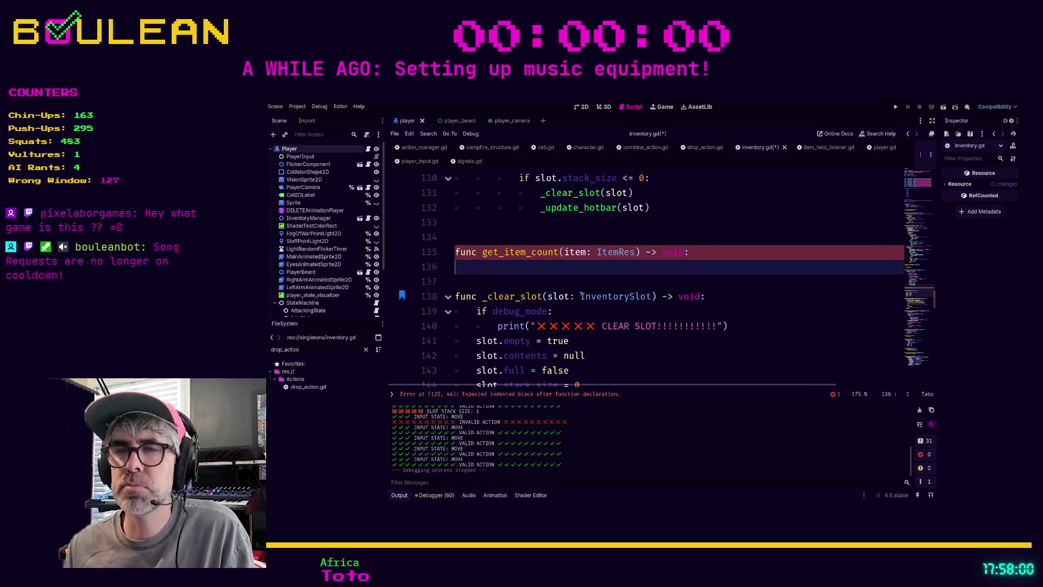
key(Tab)
text(var item_count)
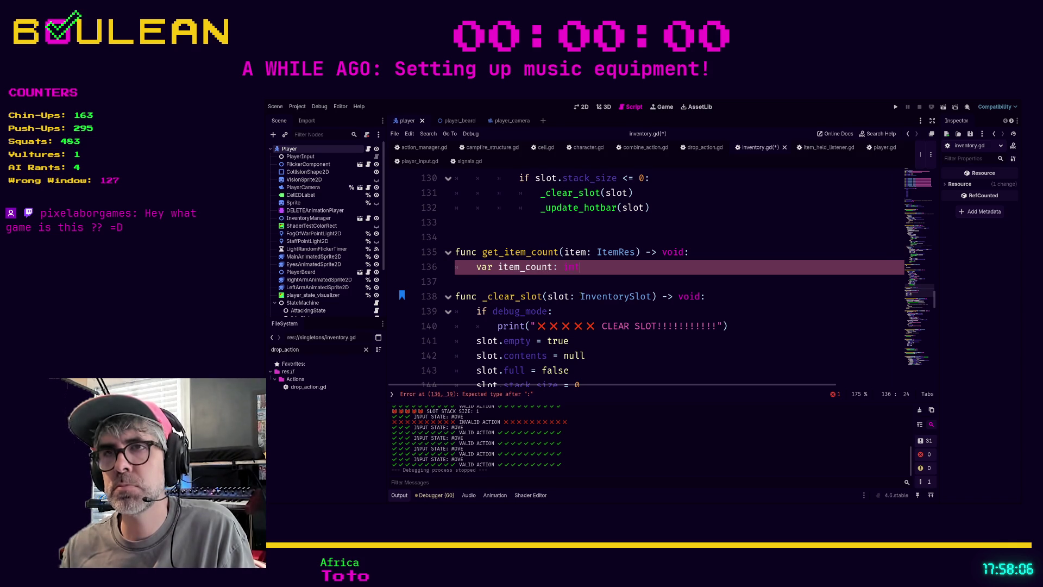
text(: int)
key(ctrl+v)
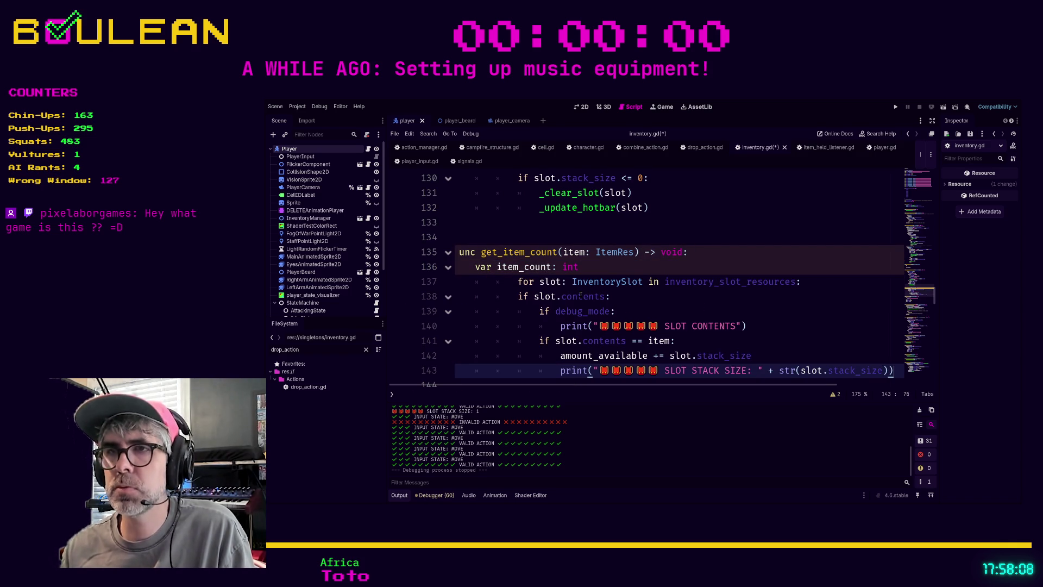
- Outdent the pasted loop lines one indent level to the left
key(shift+Up)
key(shift+Up)
key(shift+Up)
key(shift+Home)
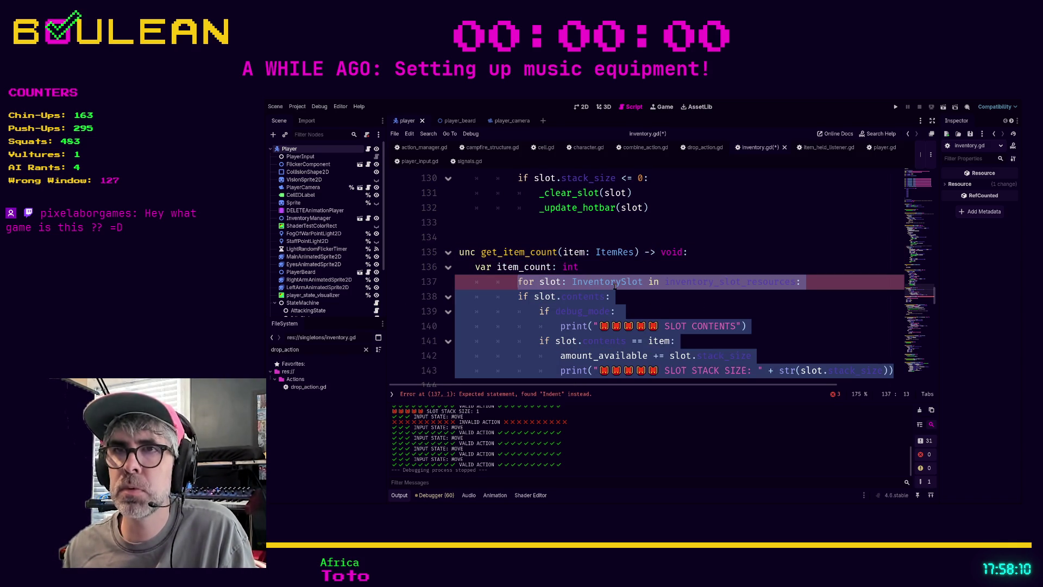
key(shift+Tab)
key(Left)
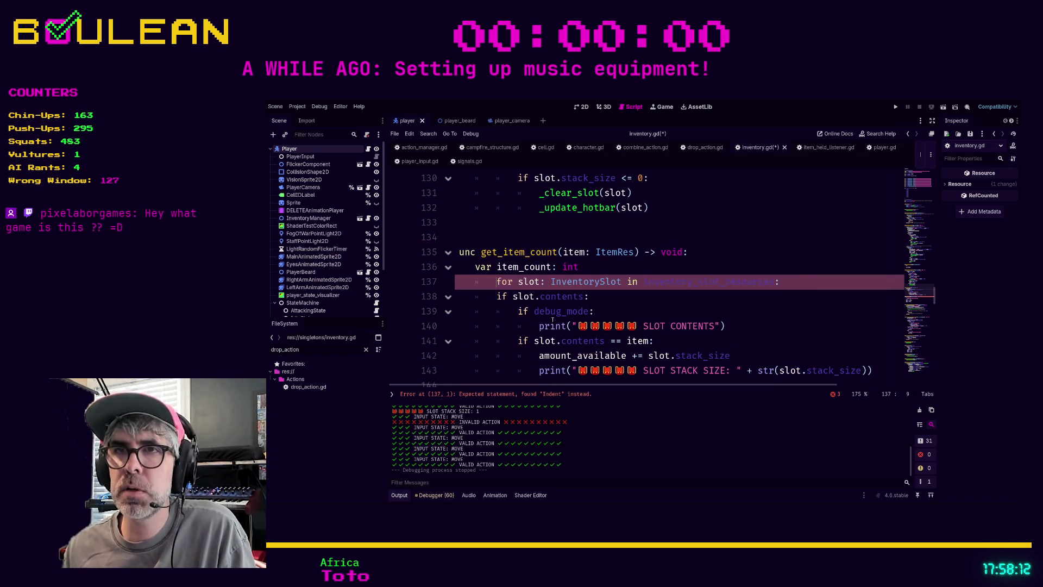